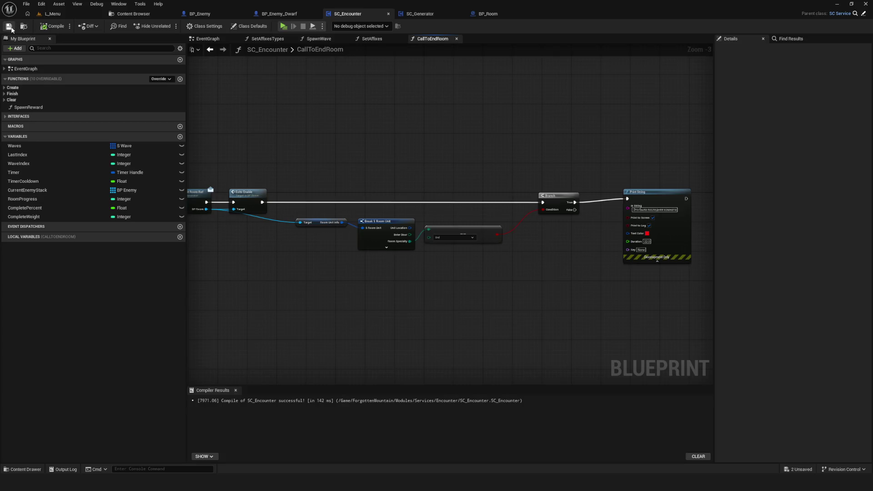
From the L_Menu level, hit Play and begin a New Game in a save slot.
left_click(607, 170)
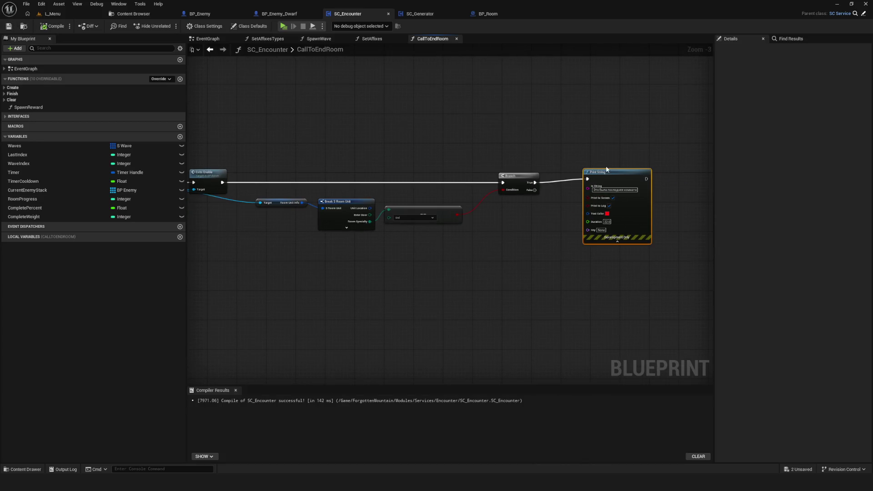
mouse_move(272, 135)
left_mouse_down()
mouse_move(487, 166)
mouse_move(488, 159)
left_mouse_up()
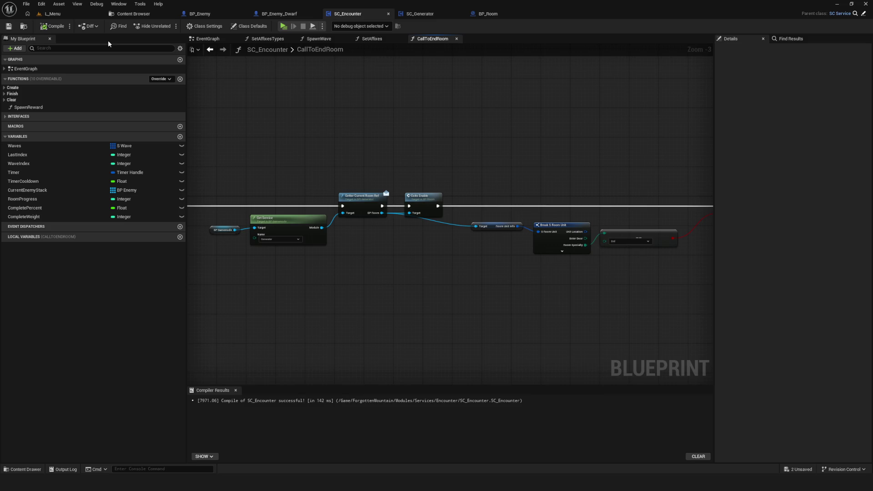
left_click(69, 12)
left_click(170, 26)
left_click(429, 200)
left_click(429, 200)
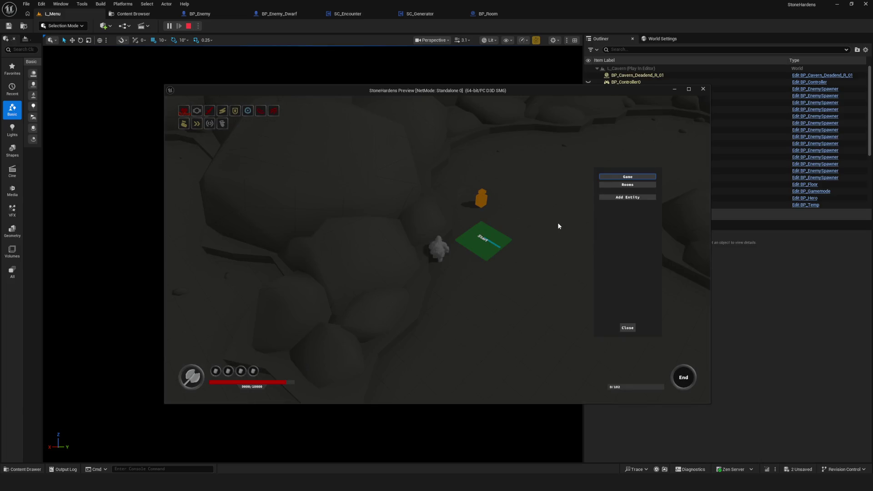
Play the first room while toggling the cheat panel with Esc and Close, then stop play.
left_click(628, 329)
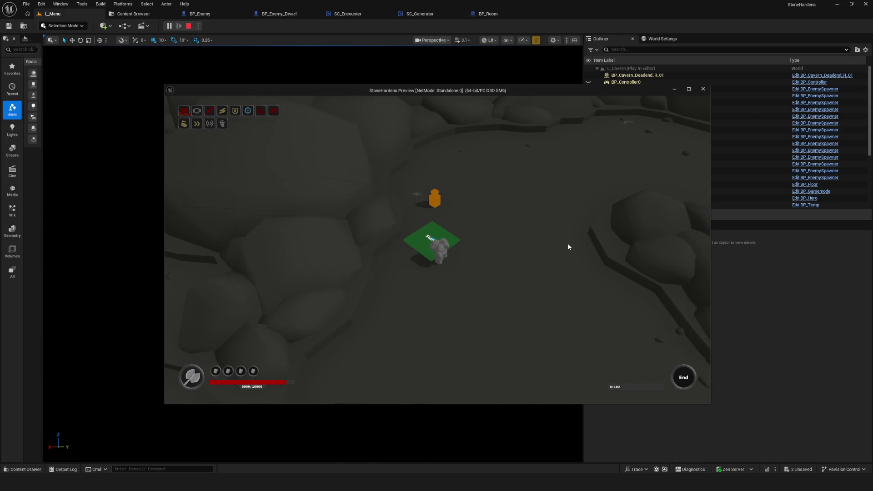
key("Escape")
left_click(628, 328)
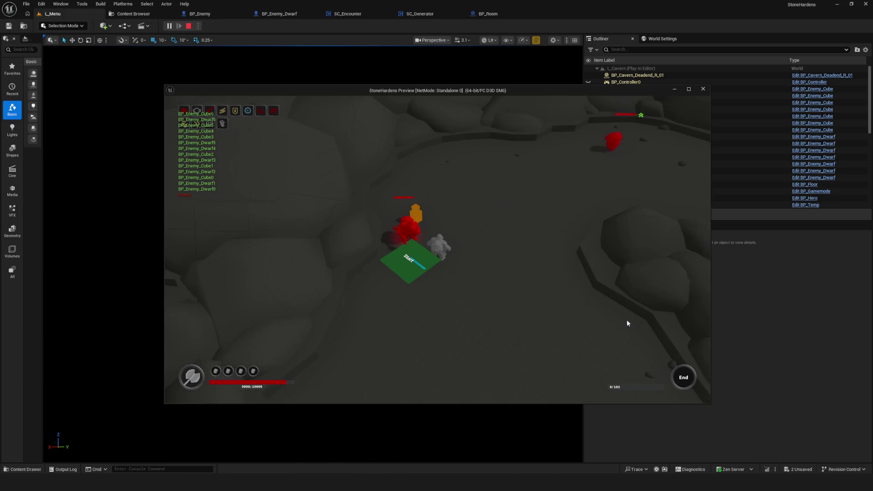
key("Escape")
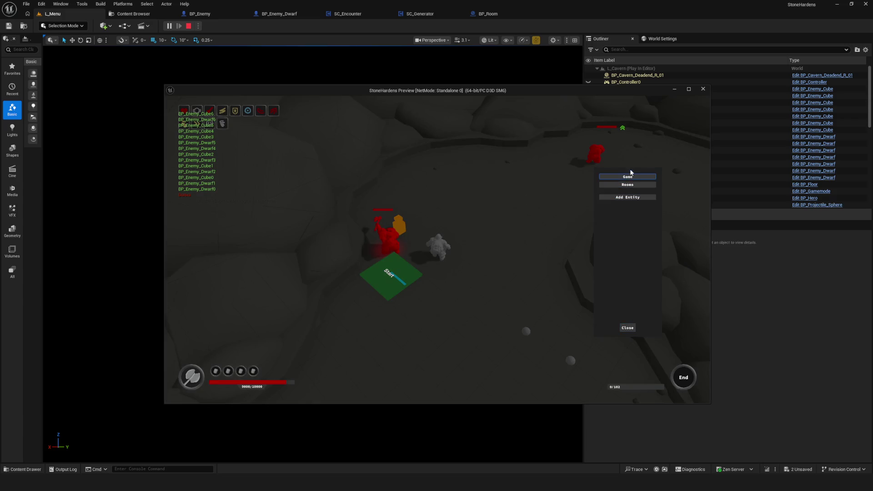
left_click(628, 328)
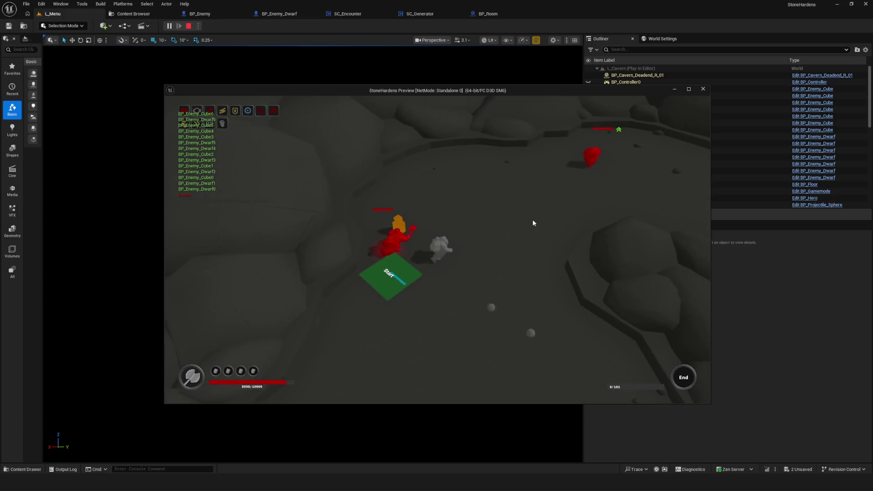
key("Escape")
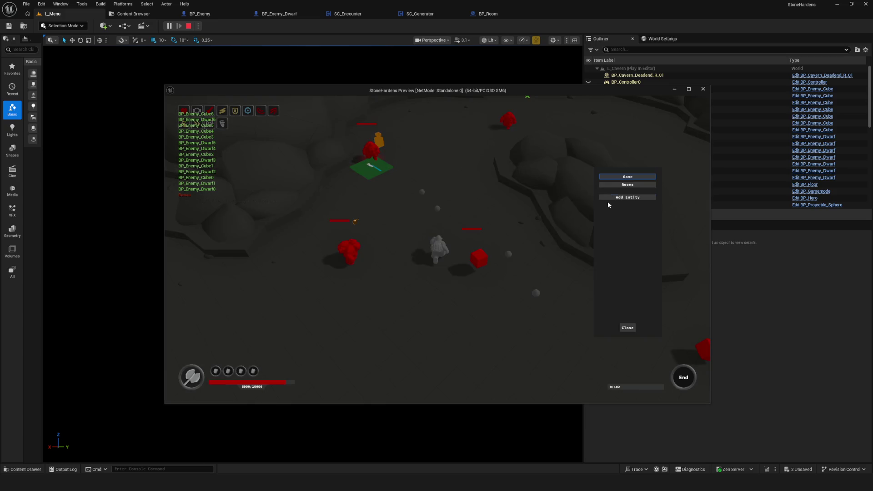
left_click(627, 328)
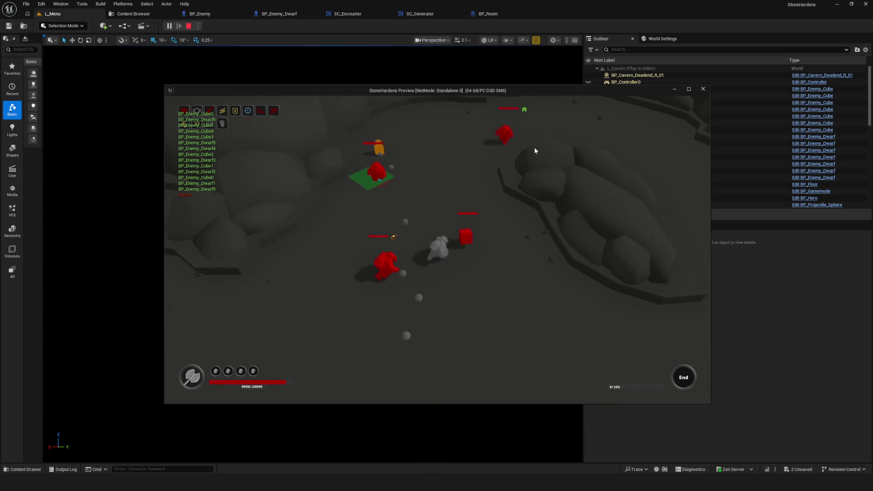
key("Escape")
left_click(627, 328)
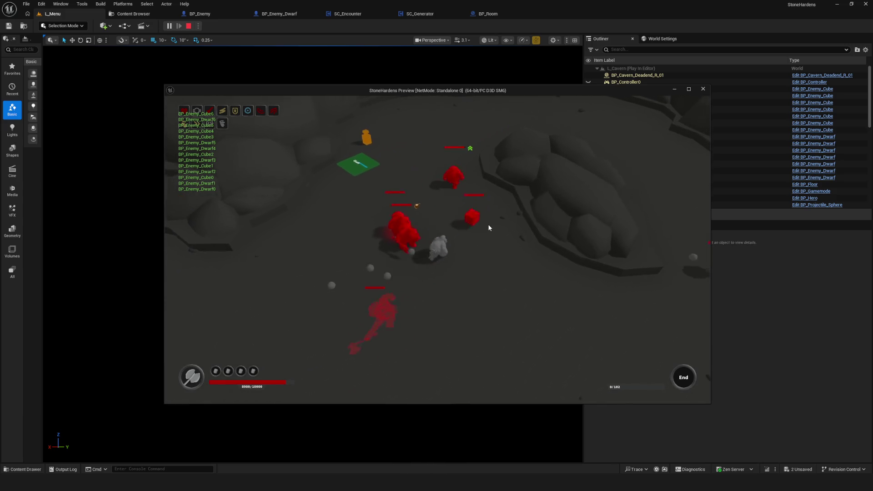
key("Escape")
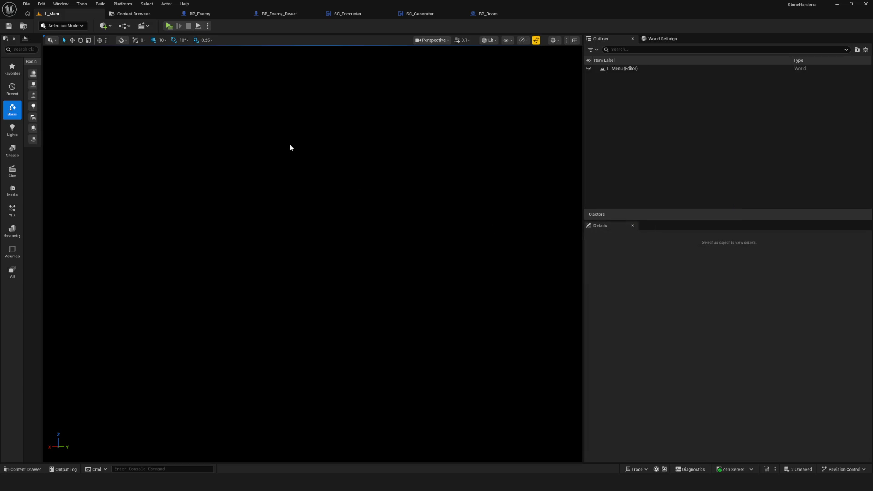
Open W_Cheat_AddEntity from Widgets > WBP > Compositions > Cheat, then go back to L_Menu.
left_click(133, 14)
scroll(64, 397, "down", 8)
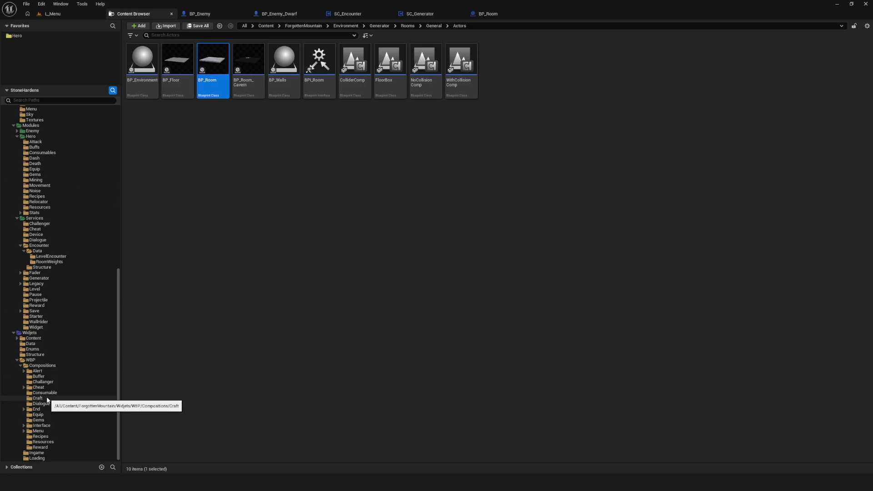
left_click(43, 360)
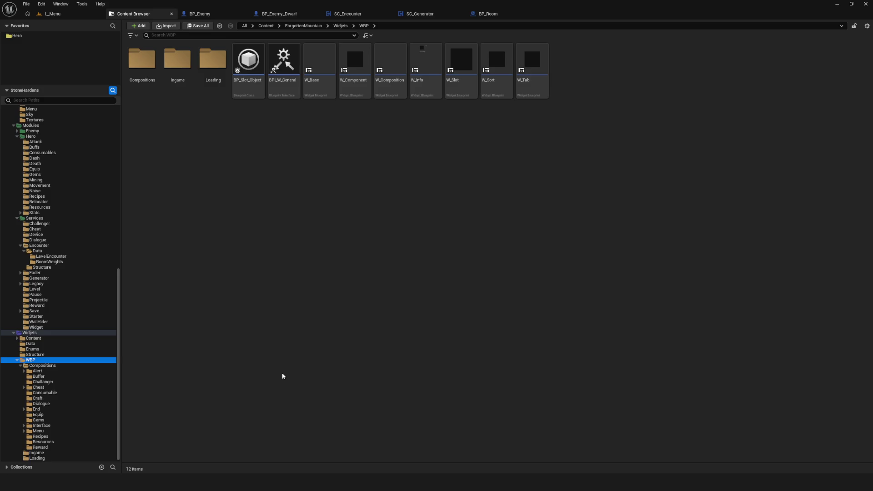
left_click(49, 388)
left_click(182, 61)
left_click(251, 113)
double_click(213, 51)
scroll(591, 157, "up", 5)
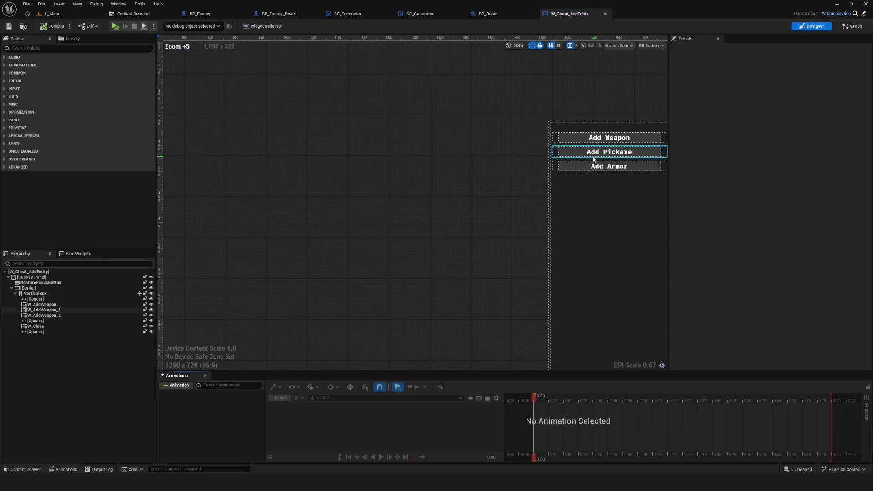
left_click(52, 14)
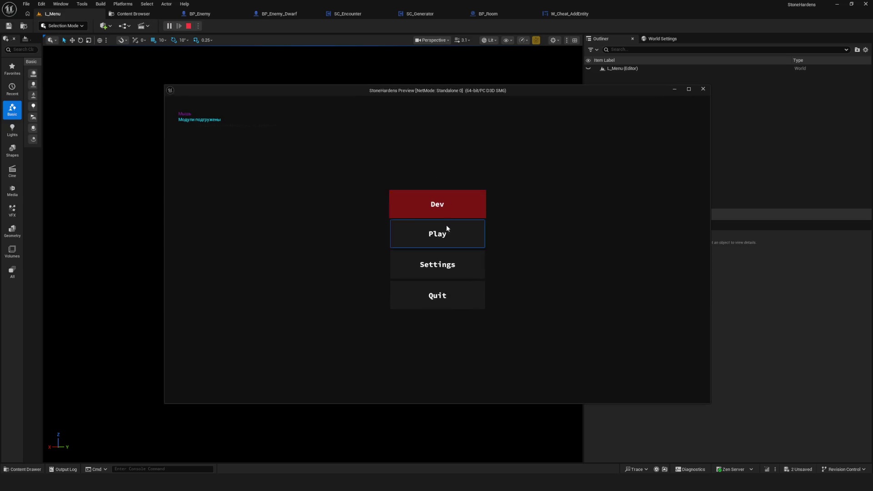
Run a quick New Game session and close the game preview window.
left_click(447, 225)
left_click(446, 193)
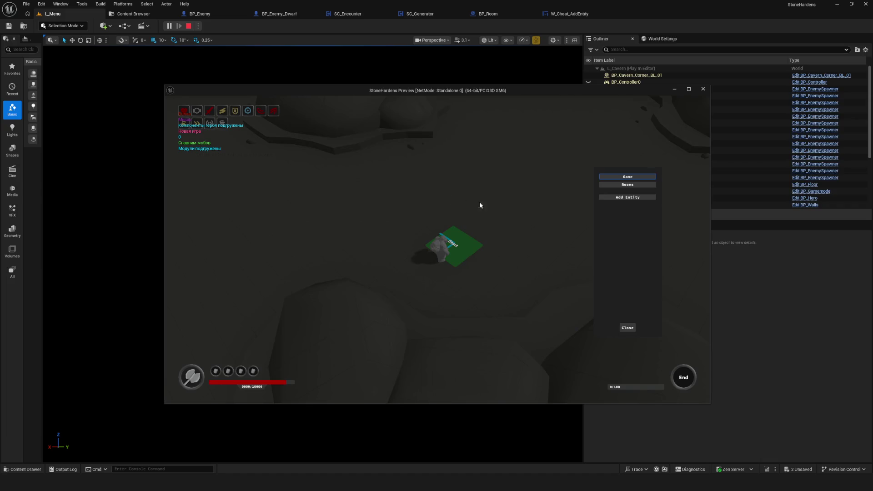
left_click(703, 89)
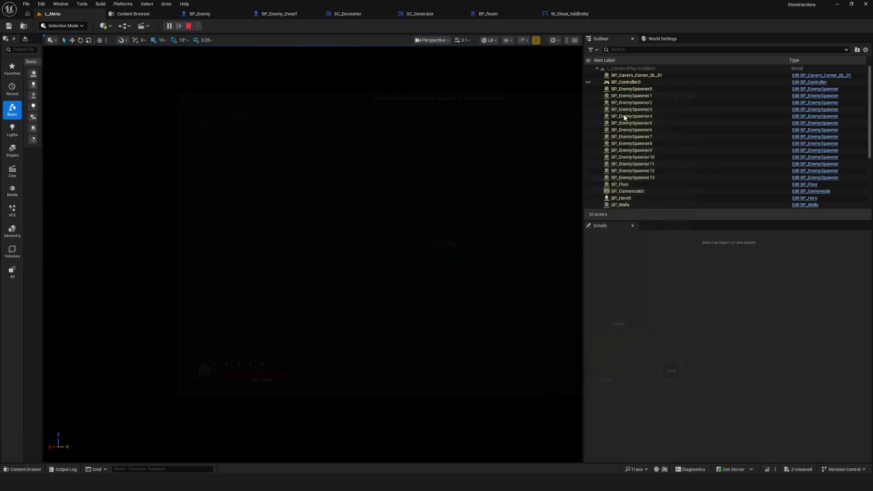
Open the W_Cheat widget blueprint from the Content Browser's Cheat folder.
left_click(133, 13)
left_click(176, 65)
double_click(176, 65)
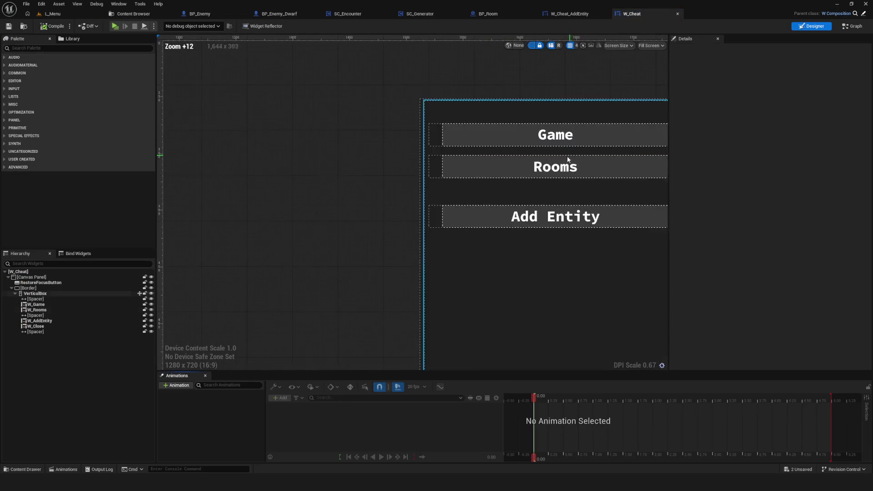
In W_Cheat's graph, disconnect the W_Rooms and W_AddEntity On Click wires.
scroll(536, 139, "up", 5)
scroll(537, 139, "down", 2)
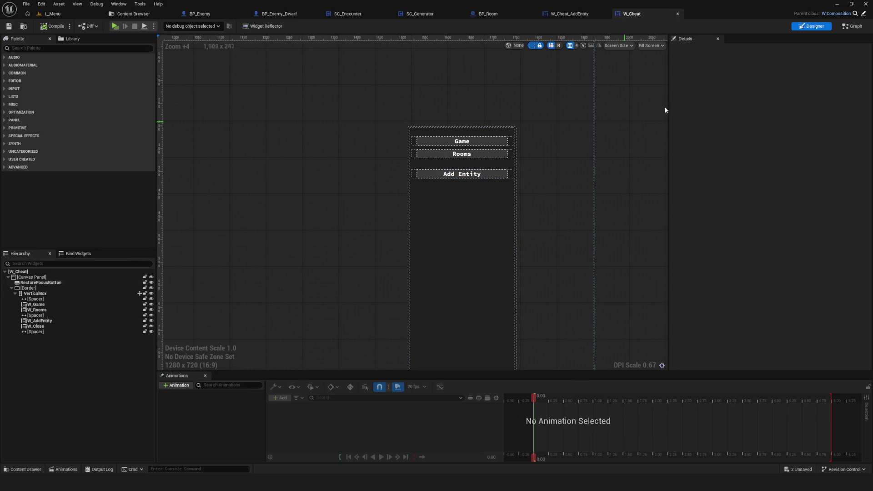
left_click(853, 26)
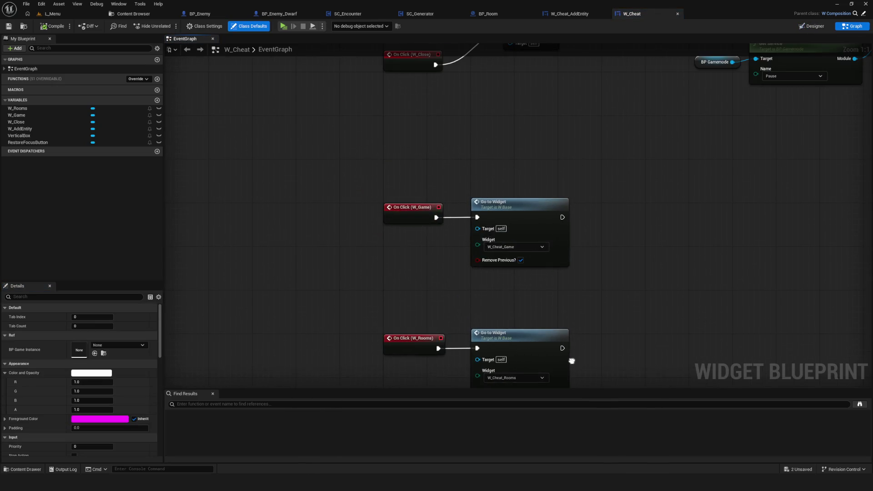
scroll(459, 270, "down", 4)
scroll(487, 309, "up", 6)
scroll(458, 154, "down", 2)
mouse_move(459, 155)
left_mouse_down()
mouse_move(463, 89)
mouse_move(637, 350)
left_mouse_up()
left_click(461, 129, "alt")
left_click(467, 259, "alt")
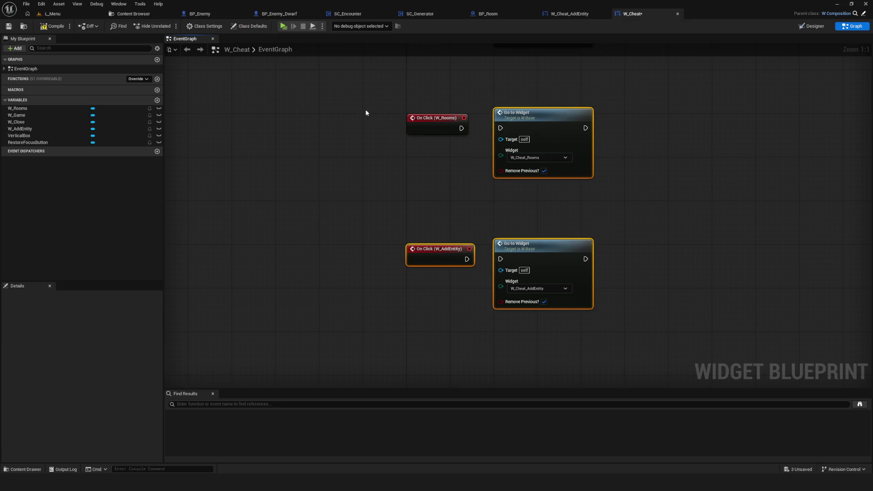
In the Designer, delete the Add Entity and Rooms buttons.
left_click(809, 28)
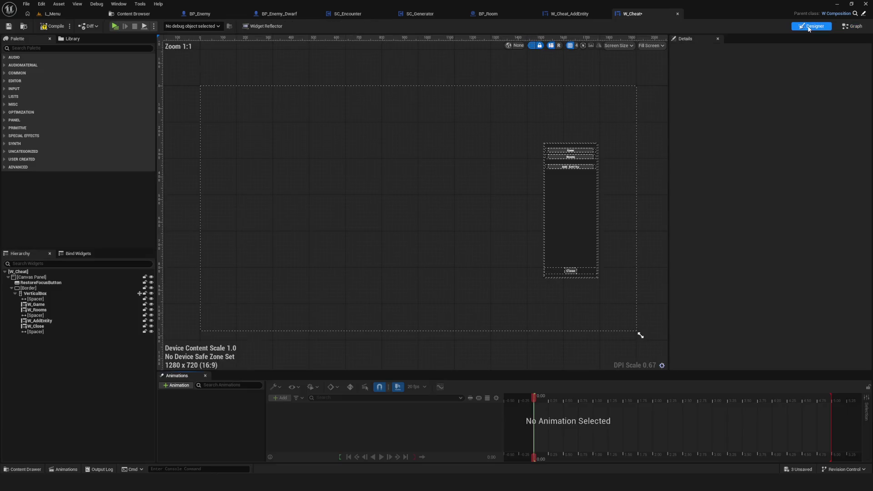
scroll(542, 214, "up", 10)
left_click(542, 214)
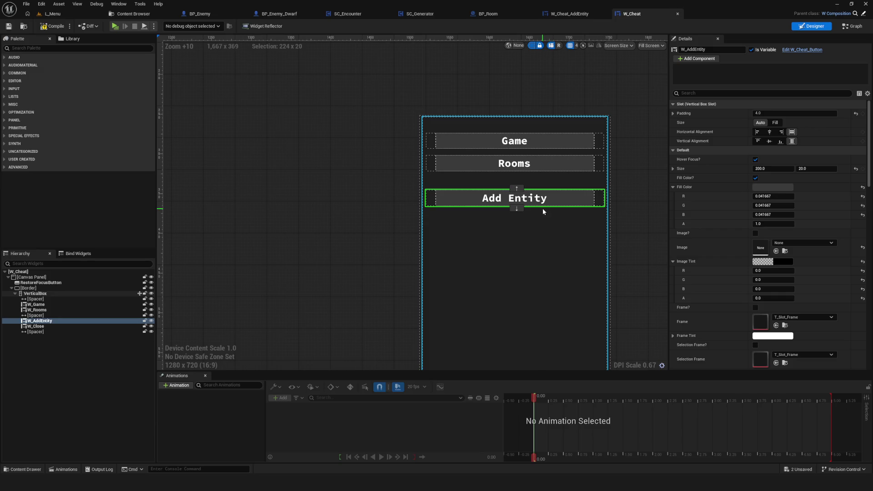
key("Delete")
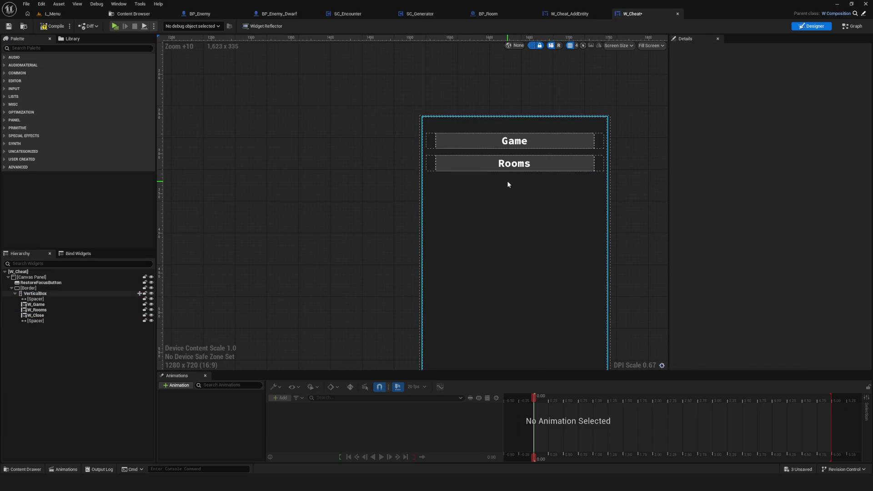
left_click(52, 294)
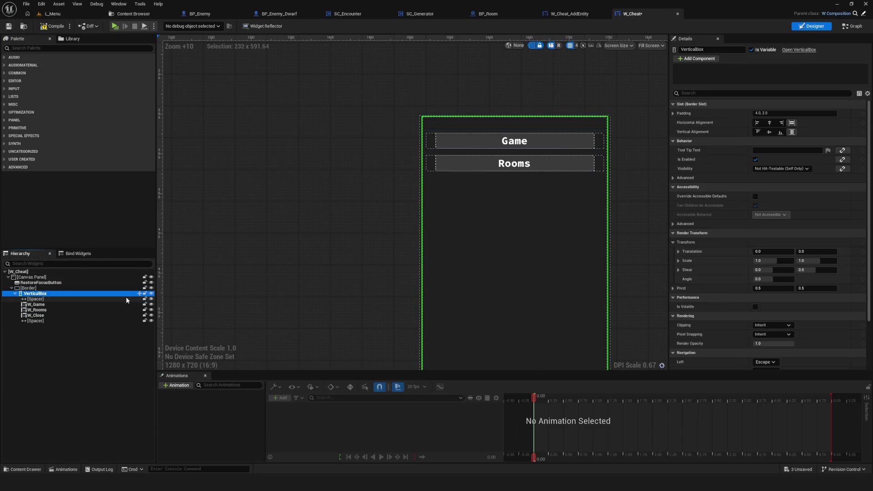
left_click(498, 147)
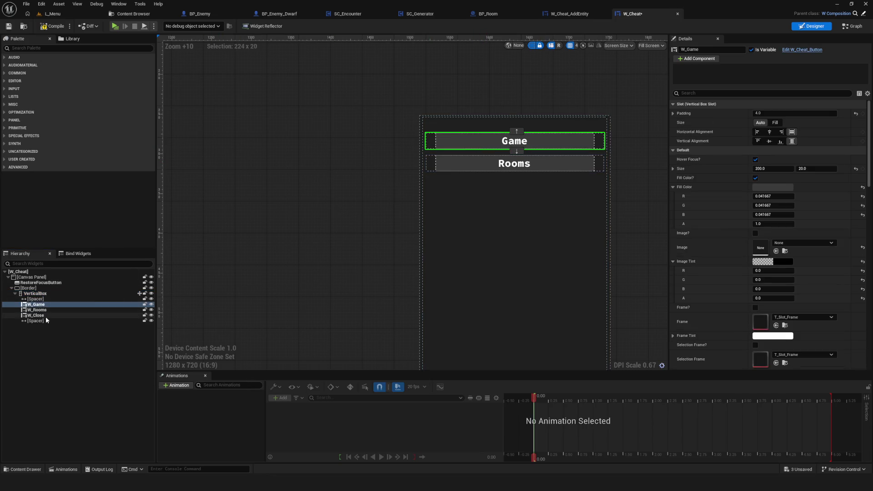
left_click(486, 165)
key("Delete")
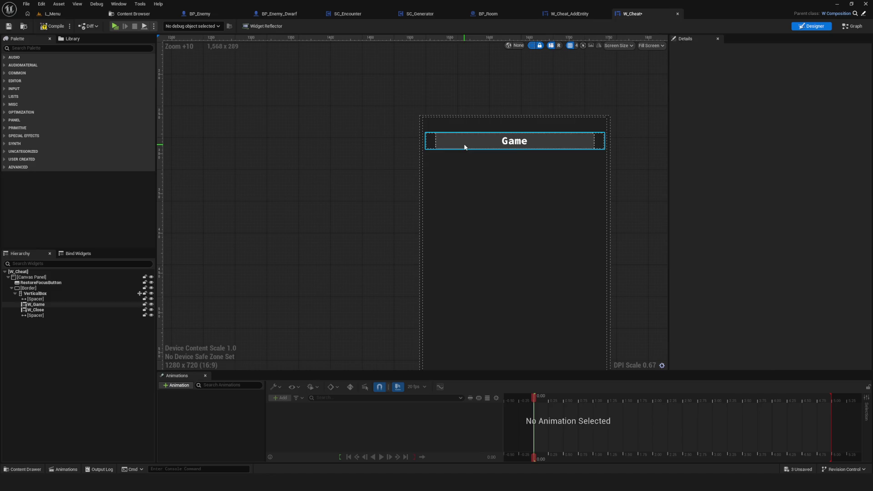
Save W_Cheat with only the Game and Close buttons remaining.
left_click(465, 147)
scroll(499, 178, "down", 11)
scroll(498, 179, "up", 12)
key("ctrl+s")
Select the W_Game button in the W_Cheat hierarchy.
left_click_drag(399, 162, 378, 166)
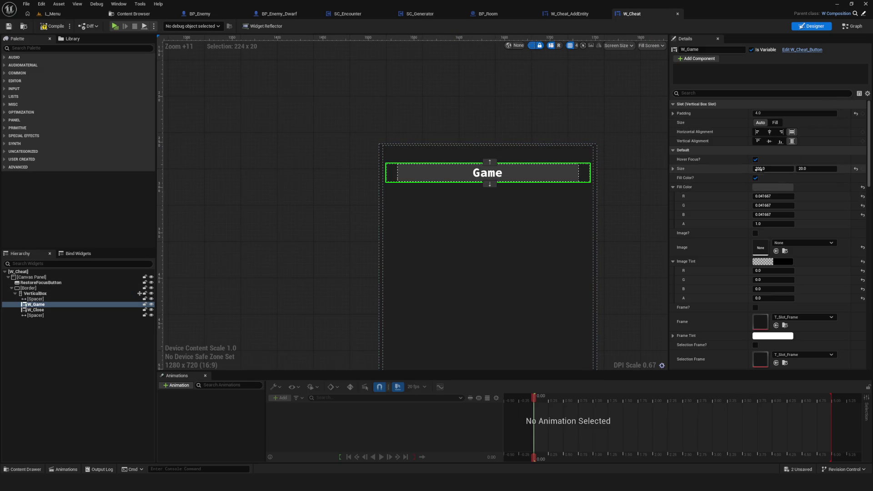
scroll(804, 265, "down", 3)
scroll(801, 257, "up", 3)
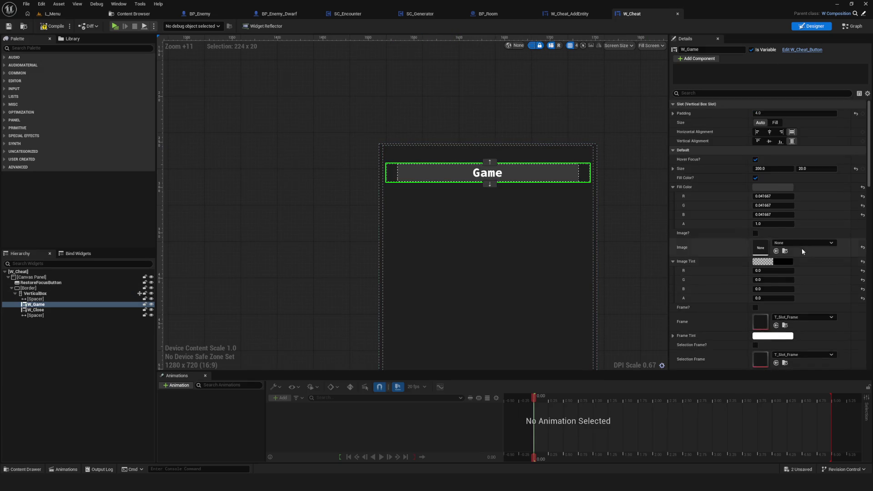
scroll(796, 255, "down", 10)
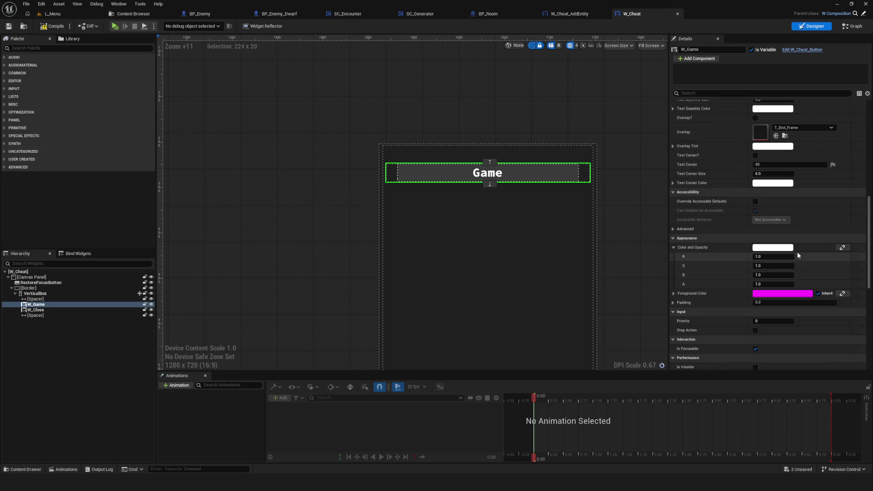
scroll(798, 252, "up", 8)
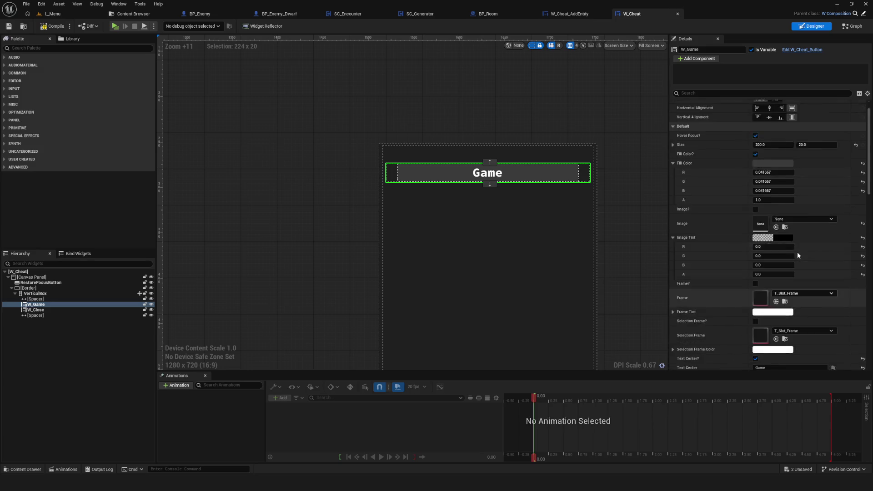
scroll(797, 255, "up", 1)
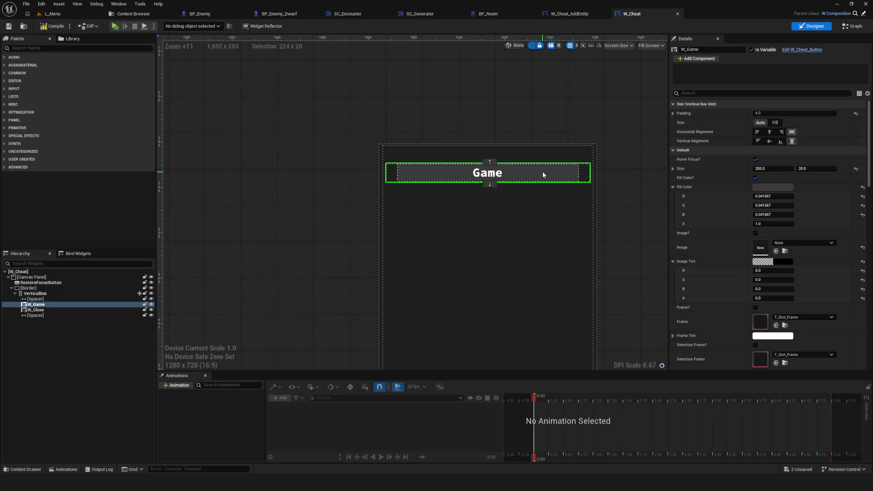
left_click(41, 300)
left_click(40, 304)
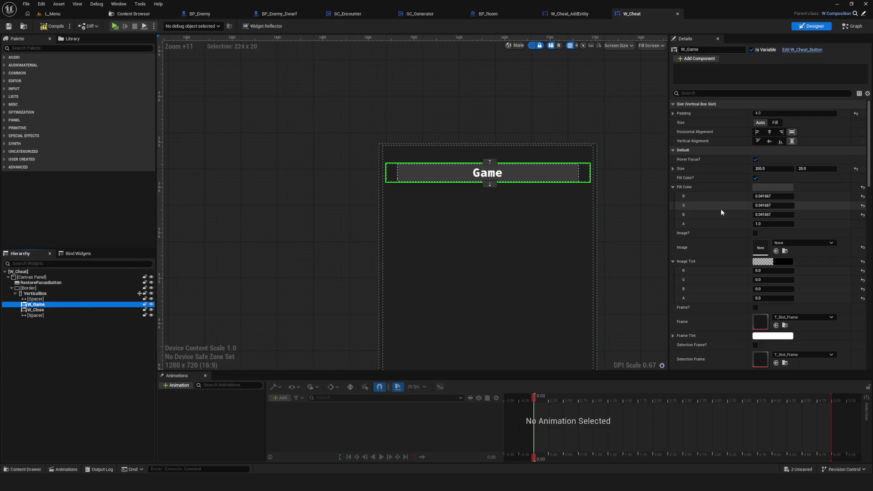
Set W_Game's Text Center label to 'Complete Room' and save W_Cheat.
scroll(721, 207, "down", 3)
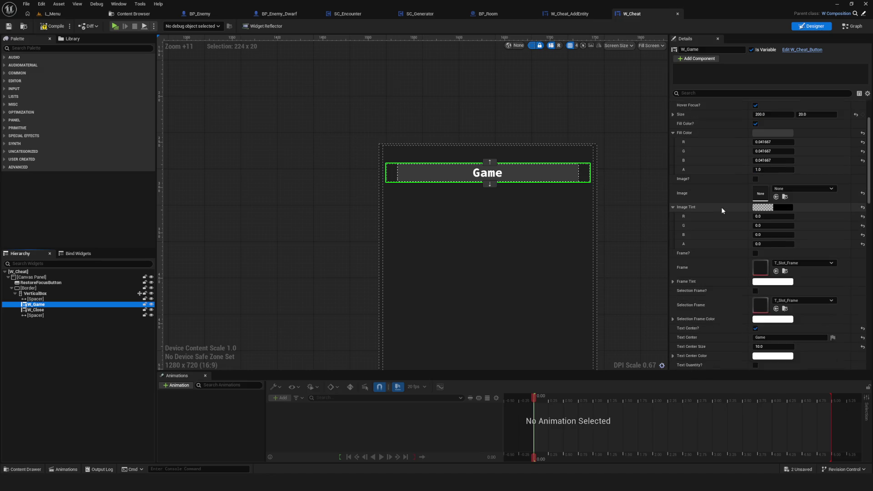
scroll(721, 206, "down", 3)
left_click(782, 283)
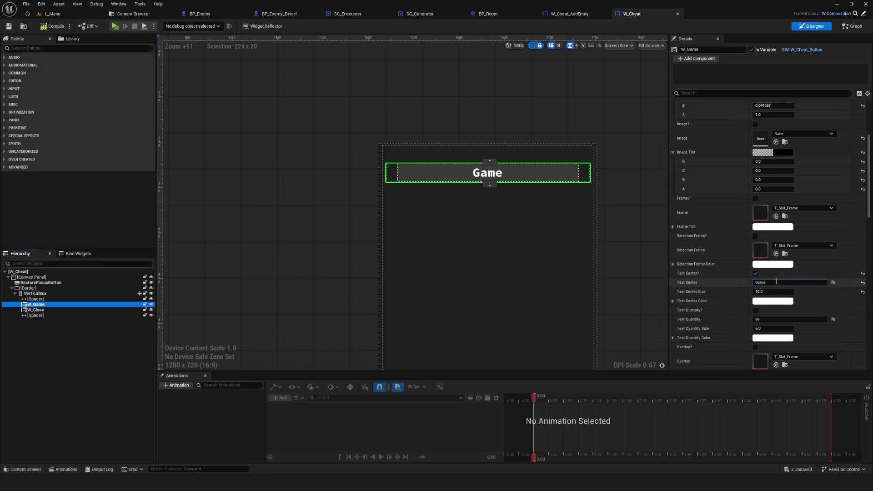
type("Сщьздуе")
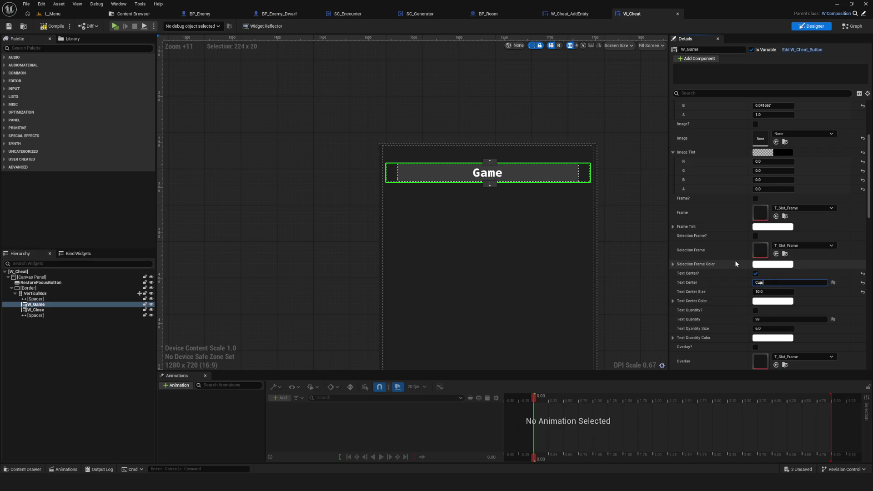
key("BackSpace")
key("BackSpace")
key("BackSpace")
type("Ro")
key("Return")
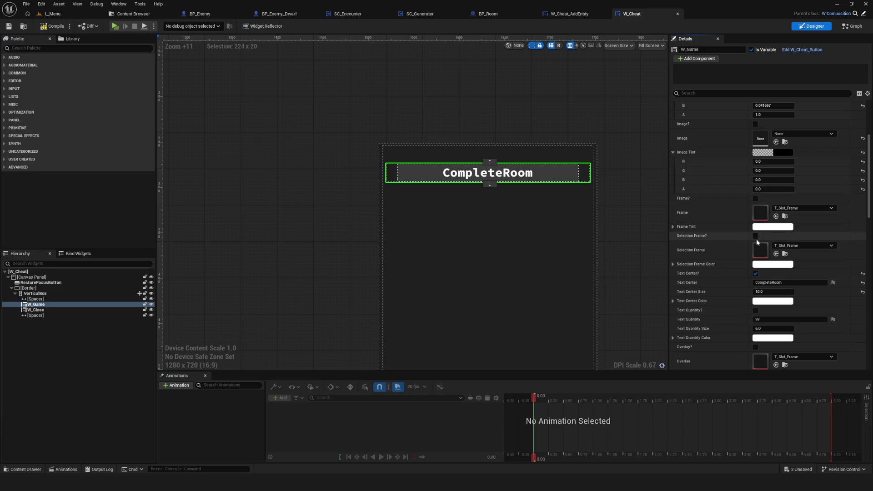
left_click(773, 282)
key("Return")
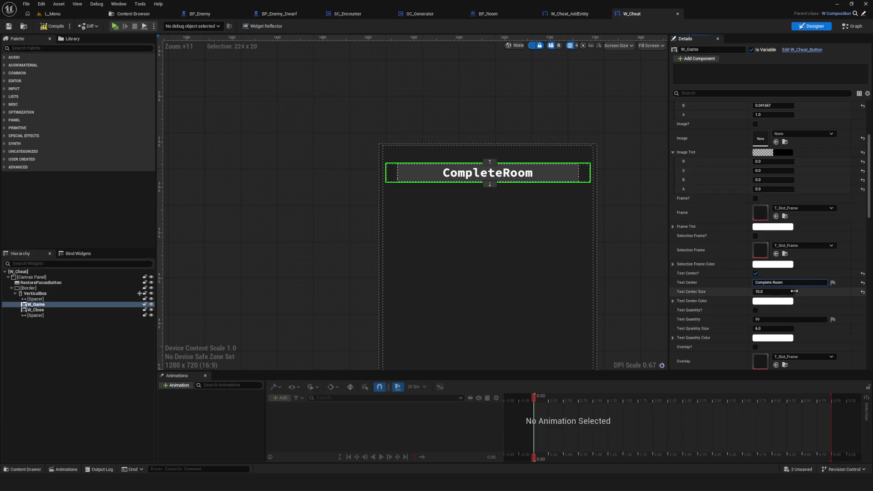
key("ctrl+s")
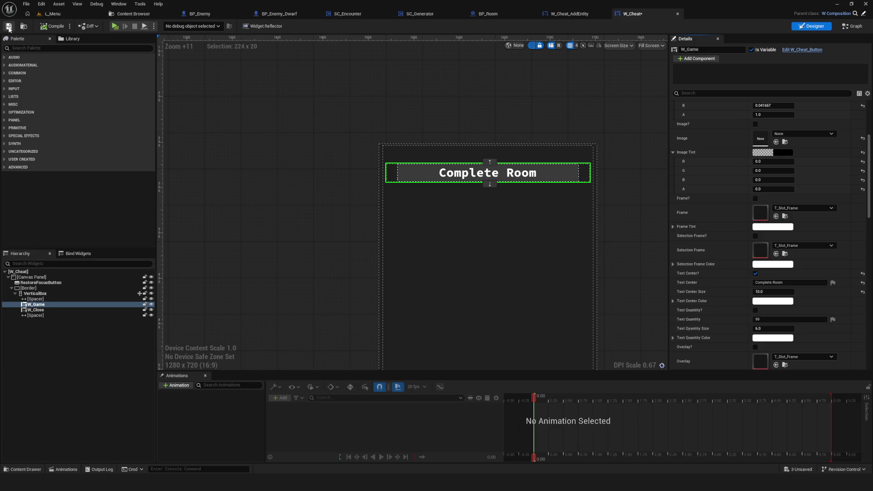
scroll(530, 154, "down", 3)
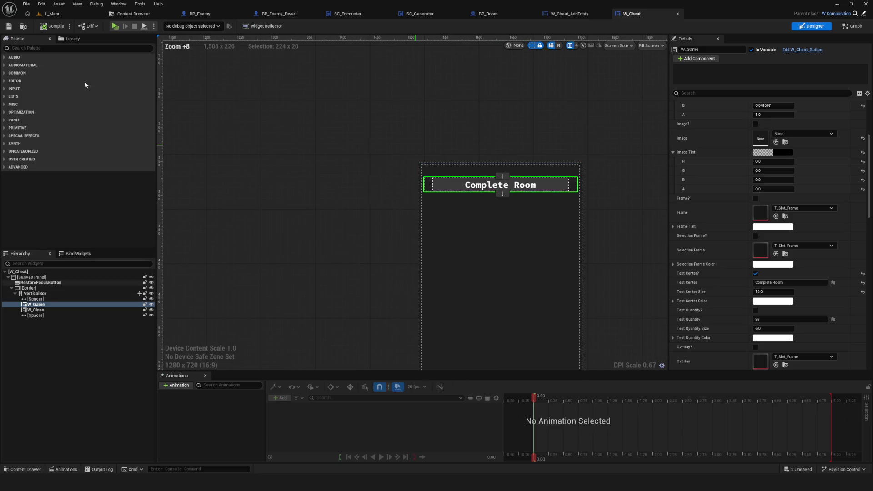
scroll(465, 214, "down", 2)
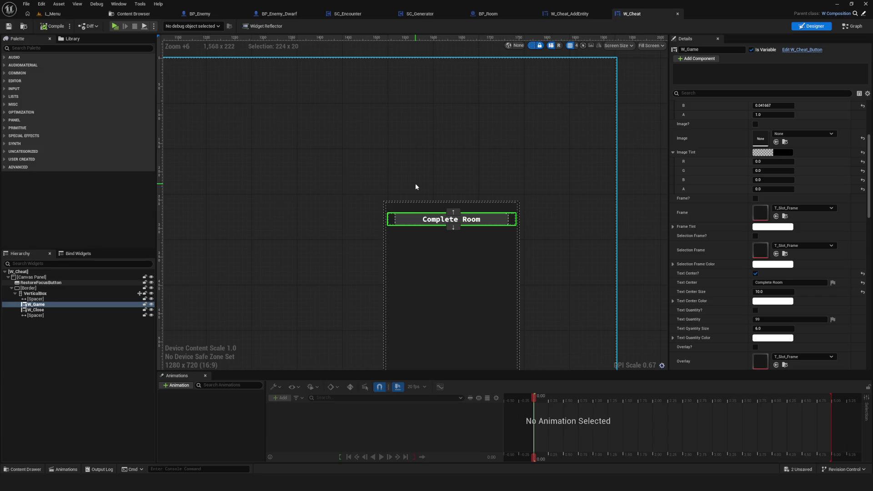
left_click(348, 14)
Inspect the CallToEndRoom function's Branch and >= room-completion check nodes.
scroll(393, 190, "up", 4)
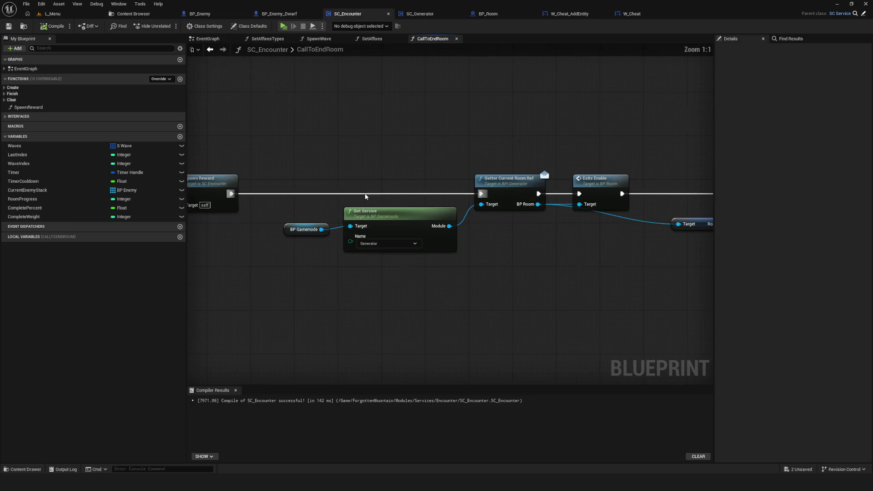
left_click_drag(425, 244, 678, 239)
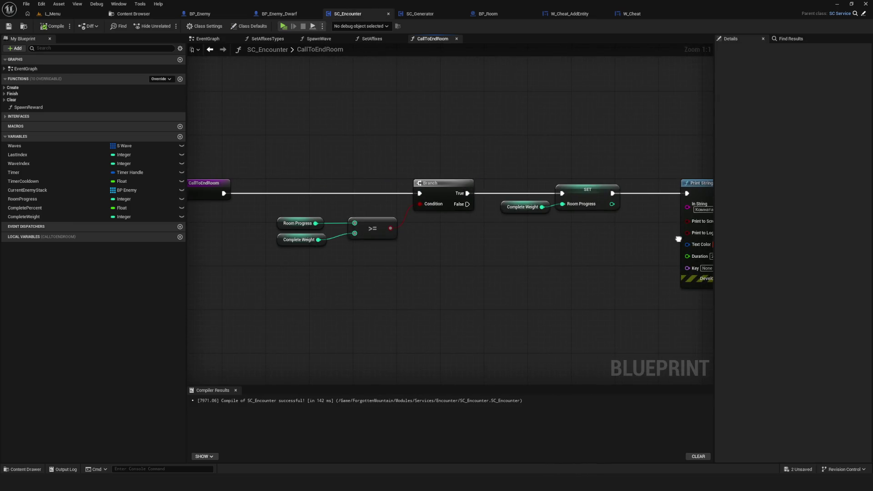
left_click_drag(458, 245, 554, 250)
left_click_drag(263, 135, 530, 311)
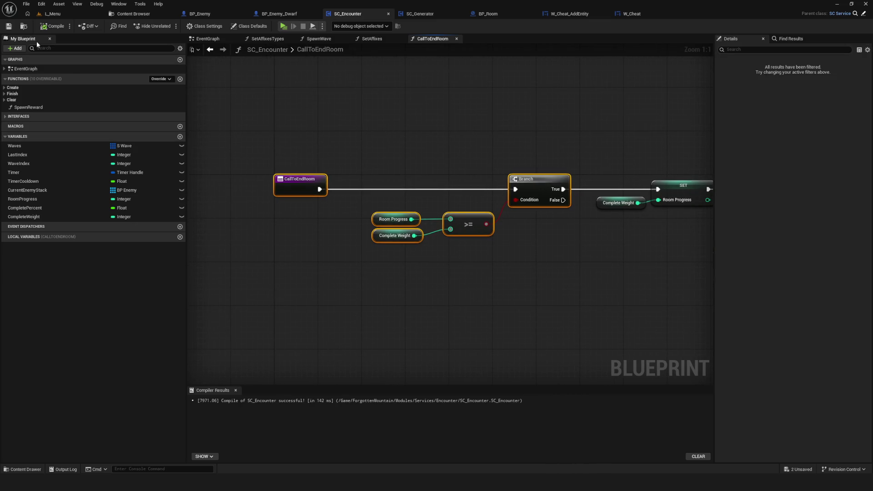
left_click_drag(526, 203, 513, 203)
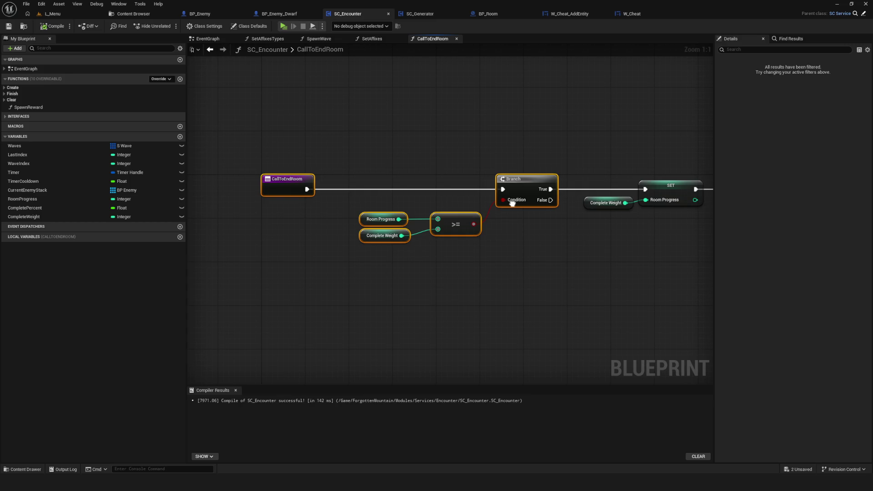
In the EventGraph, review the EC Stats, Weight, RemoveEnemyStack and Clear and Invalidate Timer chains.
left_click(207, 51)
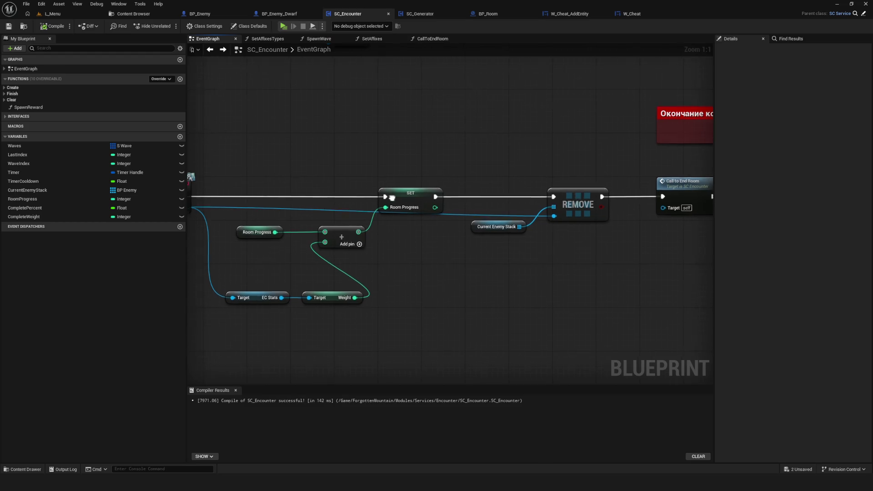
mouse_move(306, 279)
left_mouse_down()
mouse_move(496, 313)
mouse_move(434, 289)
mouse_move(428, 253)
left_mouse_up()
scroll(482, 232, "down", 6)
scroll(472, 232, "up", 5)
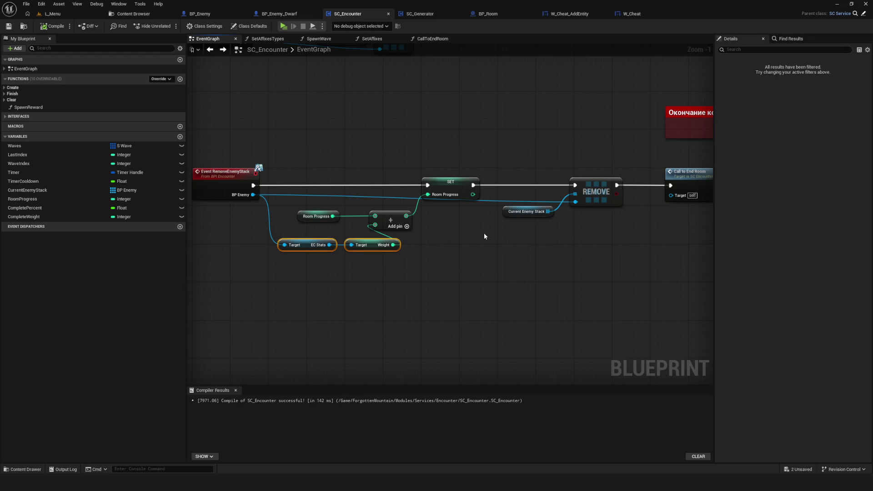
scroll(484, 234, "up", 1)
left_click_drag(400, 231, 419, 262)
scroll(419, 263, "down", 7)
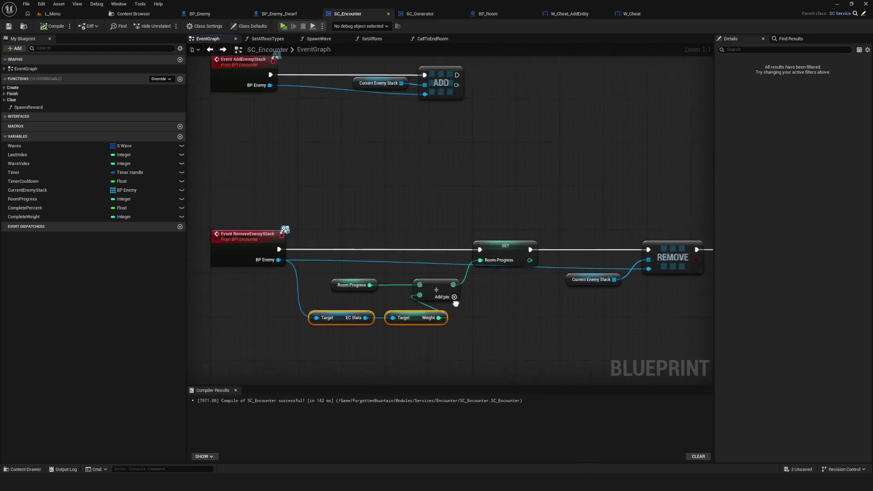
scroll(496, 313, "up", 6)
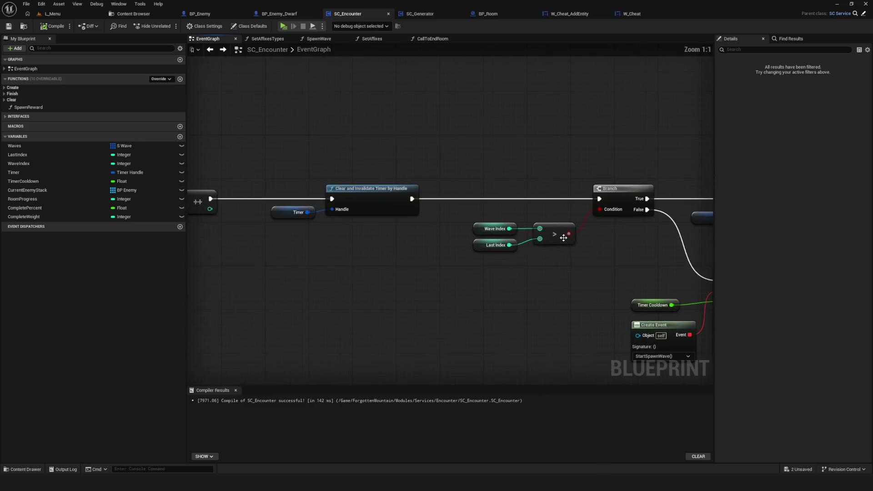
mouse_move(395, 269)
left_mouse_down()
mouse_move(608, 269)
mouse_move(470, 267)
mouse_move(409, 318)
mouse_move(426, 313)
mouse_move(311, 295)
mouse_move(555, 236)
left_mouse_up()
Select the Room Progress, Weight and EC Stats nodes, then open CallToEndRoom from its call node.
left_click(418, 281)
mouse_move(472, 338)
left_mouse_down()
mouse_move(477, 320)
mouse_move(364, 320)
left_mouse_up()
left_click_drag(641, 298, 495, 285)
left_click_drag(690, 227, 559, 214)
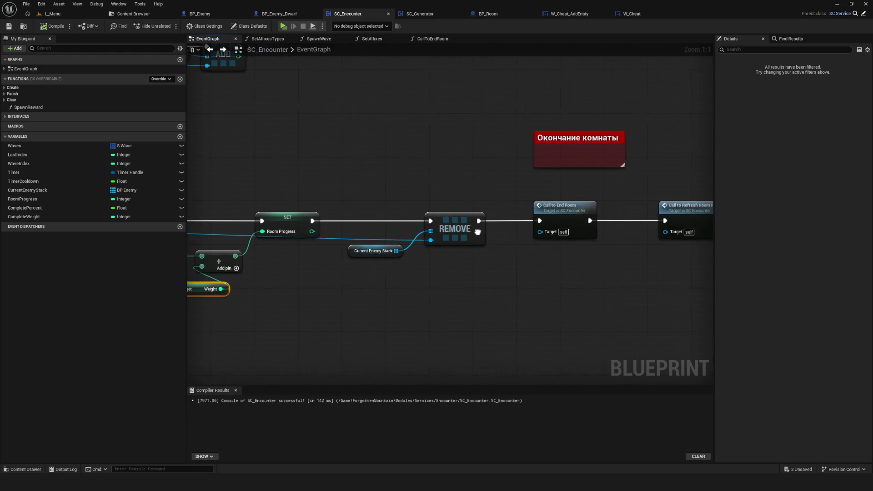
double_click(559, 214)
mouse_move(311, 248)
left_mouse_down()
mouse_move(418, 246)
mouse_move(426, 237)
left_mouse_up()
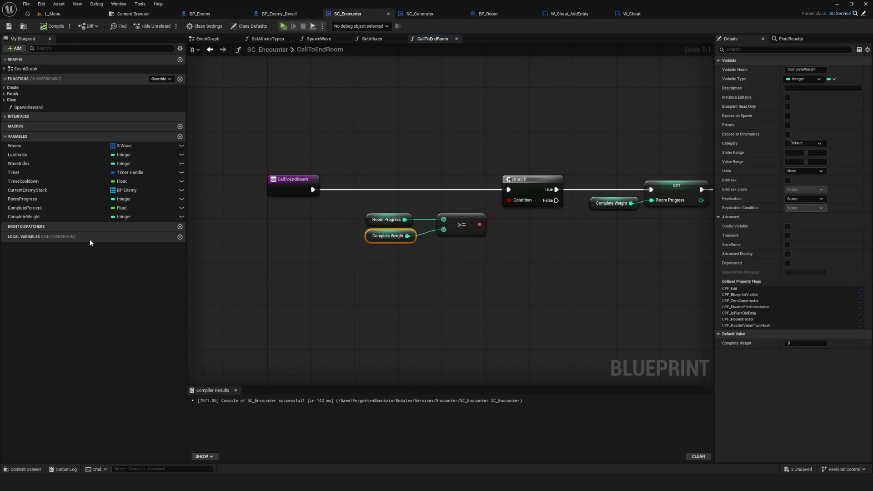
Return to the EventGraph, follow the RemoveEnemyStack chain, and reopen the CallToEndRoom function.
left_click(210, 49)
scroll(490, 296, "down", 5)
scroll(487, 236, "up", 5)
left_click_drag(375, 244, 340, 262)
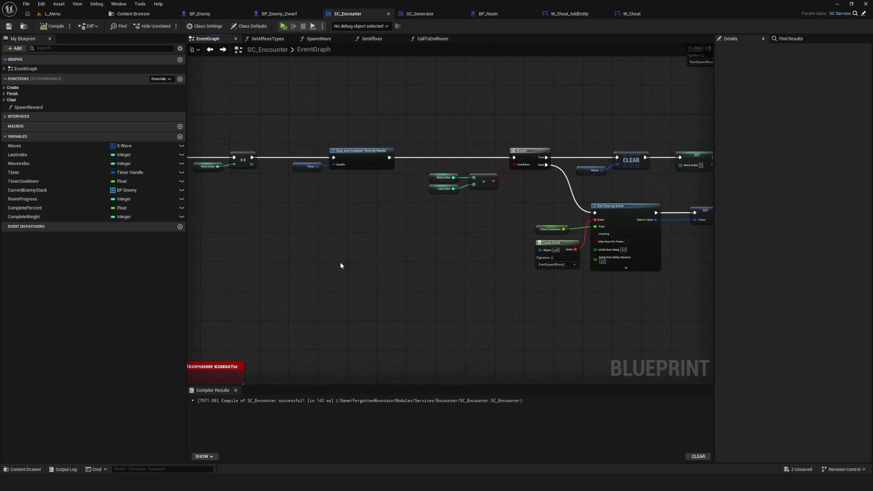
scroll(475, 240, "up", 3)
mouse_move(475, 240)
left_mouse_down()
mouse_move(545, 216)
mouse_move(560, 178)
left_mouse_up()
double_click(559, 178)
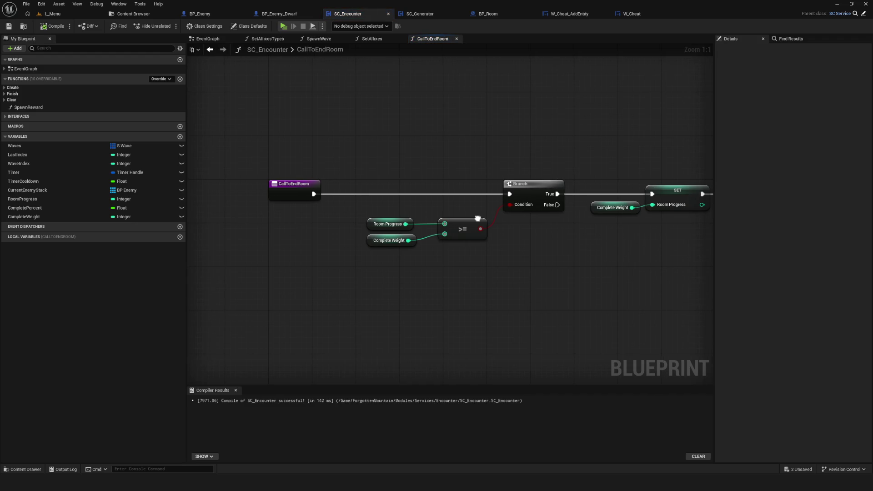
Back in the EventGraph, open and dismiss the graph action list, then show the Content Browser.
left_click(211, 49)
scroll(487, 232, "up", 2)
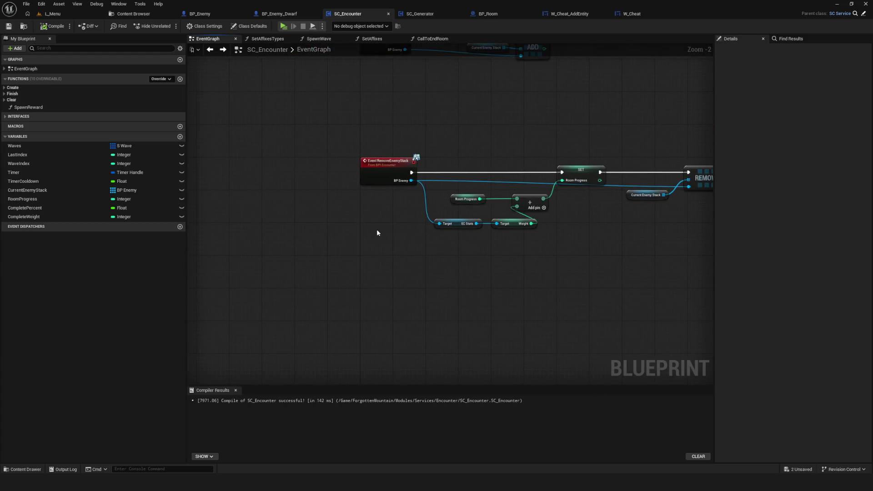
right_click(455, 272)
left_click(395, 232)
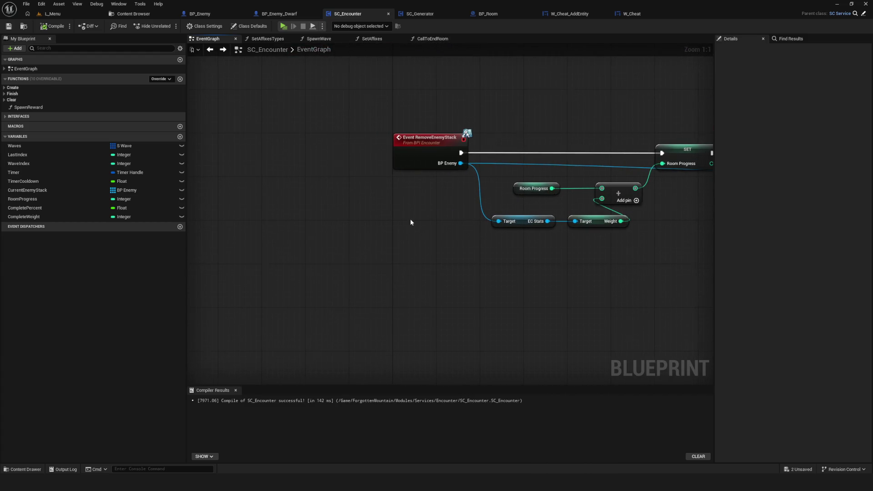
left_click(126, 13)
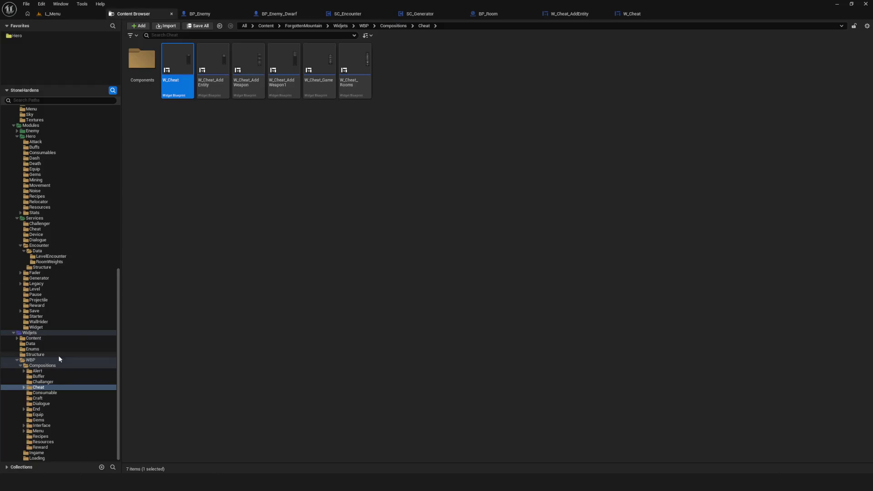
Browse to the Services > Encounter folder and open the BPI_Encounter interface.
scroll(61, 278, "up", 8)
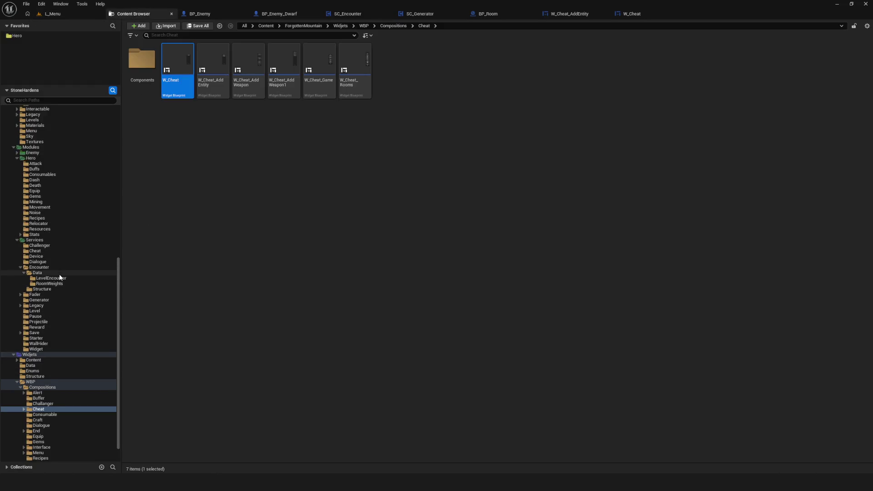
scroll(63, 281, "down", 3)
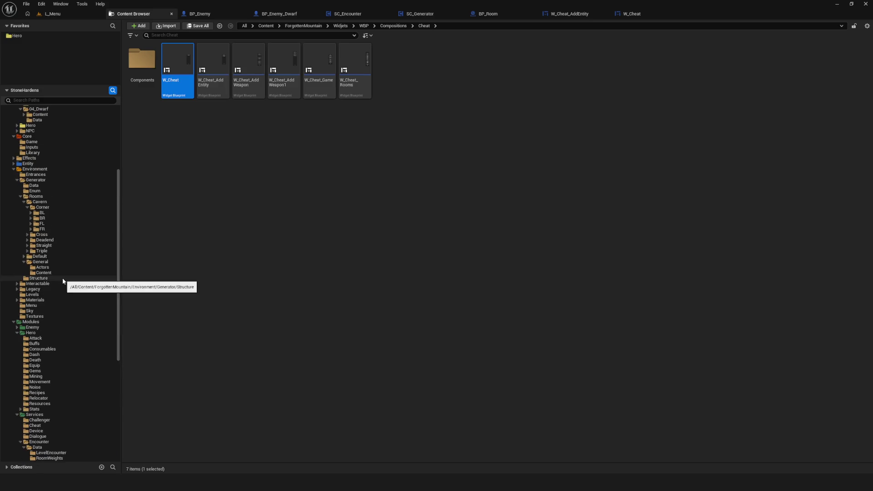
scroll(63, 281, "up", 3)
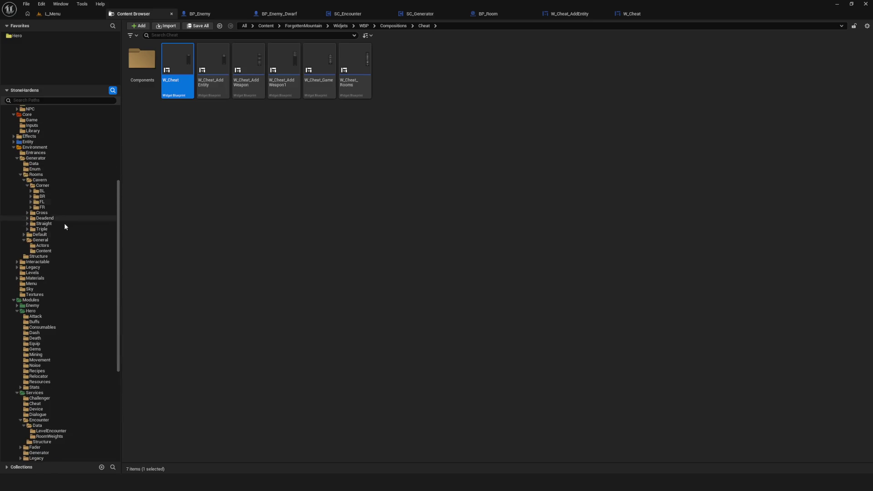
scroll(56, 255, "down", 4)
scroll(54, 265, "down", 3)
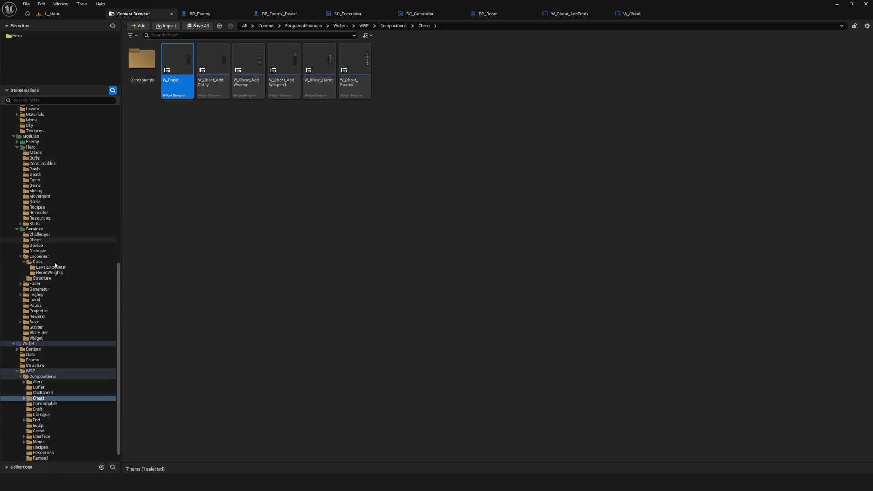
scroll(107, 260, "up", 1)
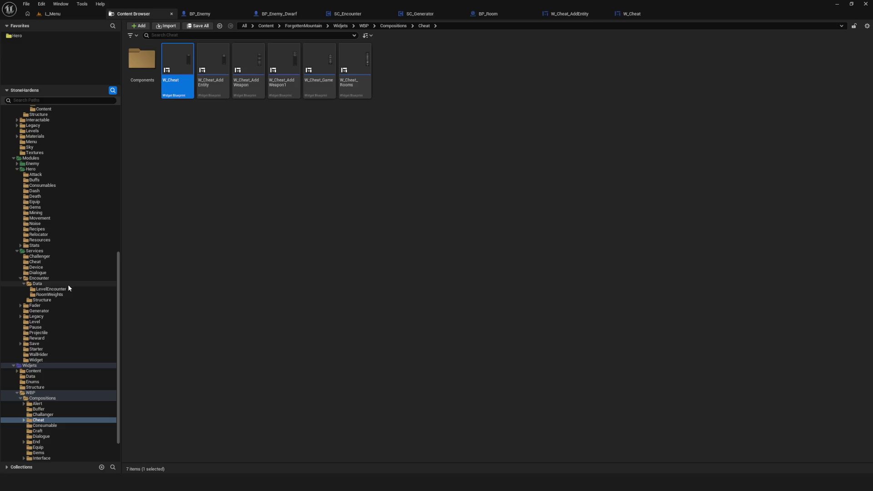
left_click(38, 279)
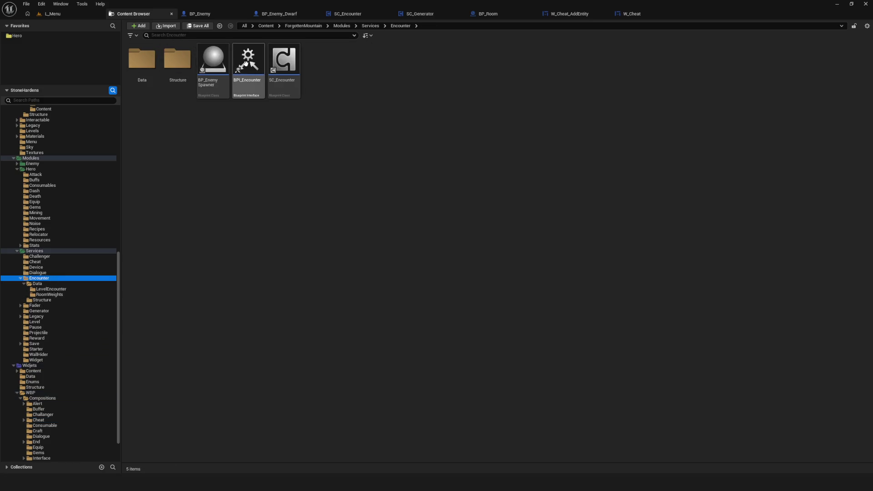
left_click(251, 72)
double_click(250, 71)
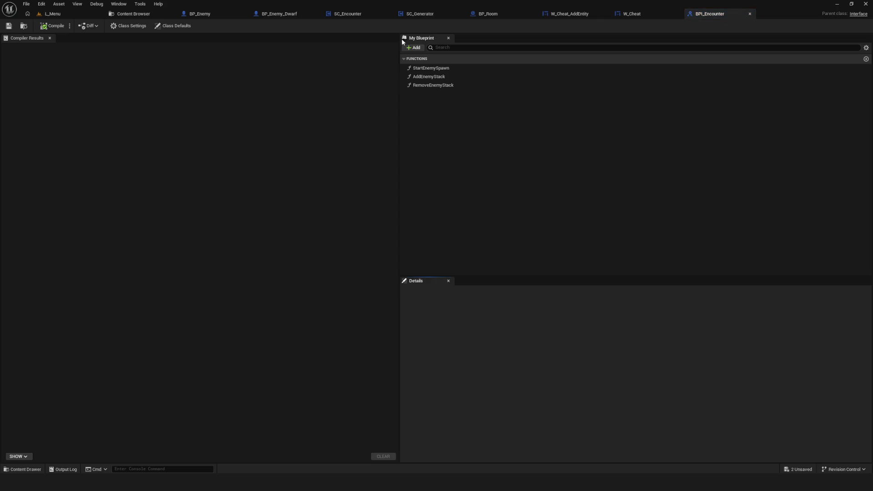
Add a CheatCompleteRoom function to BPI_Encounter and compile the interface.
left_click(412, 48)
left_click(428, 75)
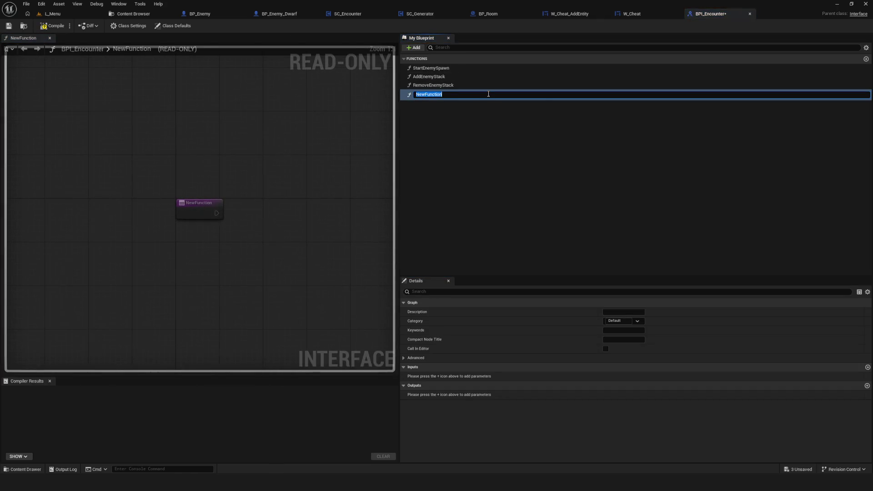
type("CheatCompleteRoom")
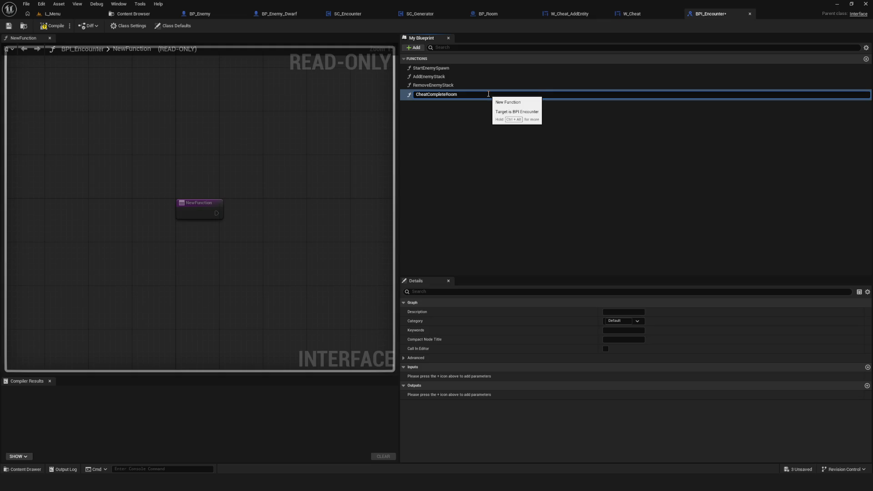
key("Return")
left_click(56, 29)
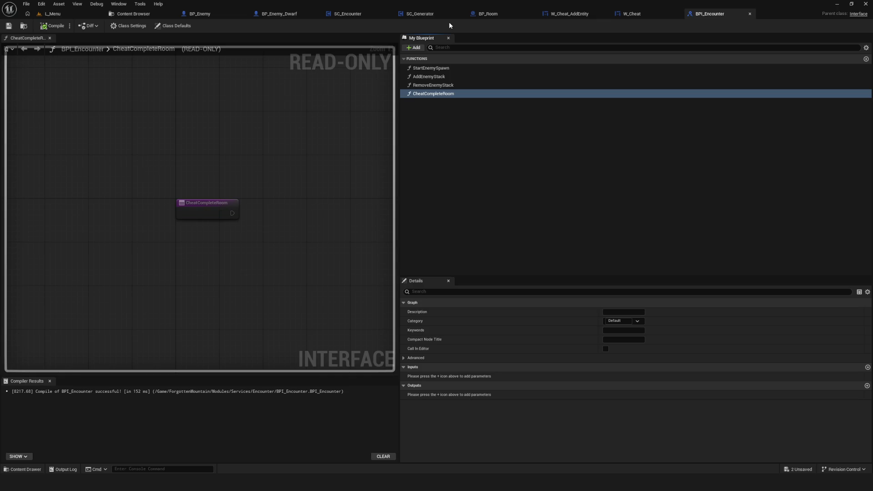
left_click(348, 13)
Add the CheatCompleteRoom interface event, move it below the existing events, and save.
left_click(63, 116)
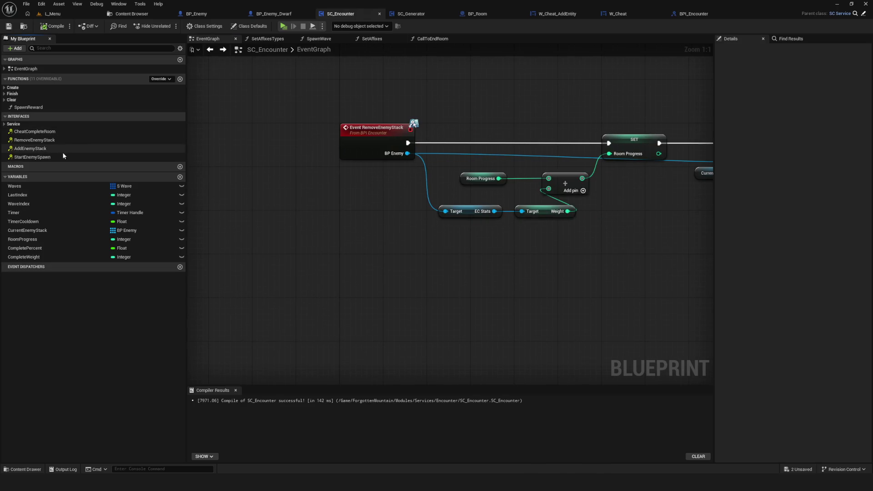
double_click(55, 132)
left_click_drag(433, 217, 432, 266)
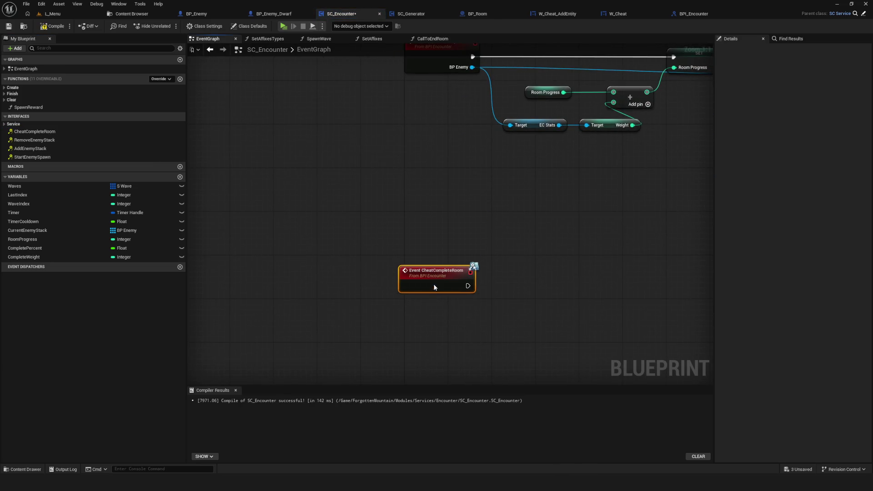
key("ctrl+s")
scroll(445, 219, "down", 3)
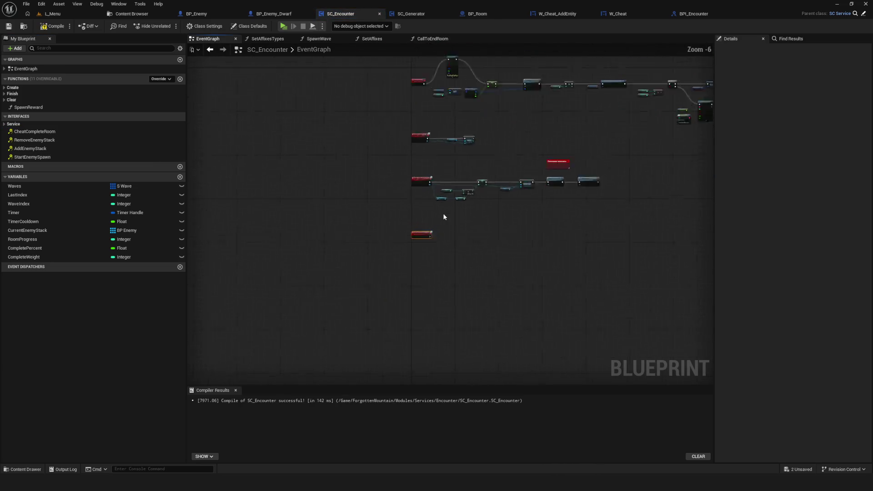
scroll(457, 199, "up", 3)
Review the CallToEndRoom function's Print String, Spawn Reward and Branch nodes, then return to the event graph.
double_click(457, 199)
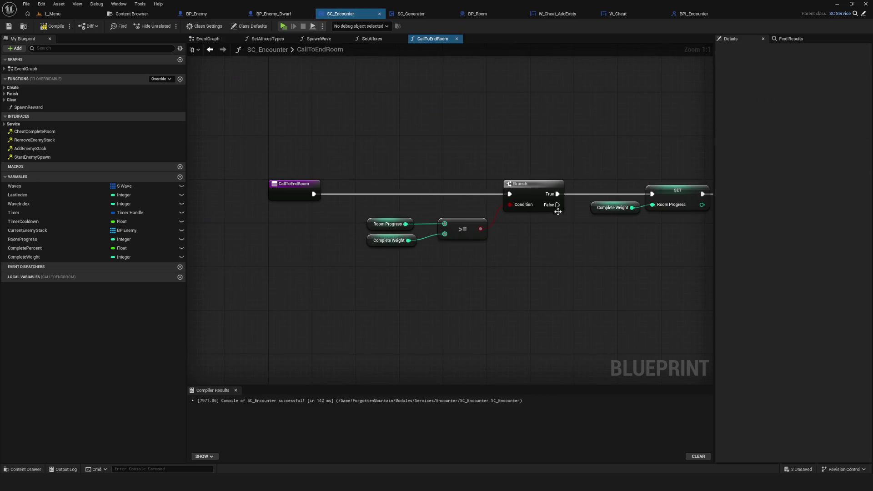
mouse_move(293, 182)
left_mouse_down()
mouse_move(517, 188)
mouse_move(146, 197)
left_mouse_up()
left_click_drag(496, 214, 72, 218)
mouse_move(237, 201)
left_mouse_down()
mouse_move(191, 201)
mouse_move(678, 203)
left_mouse_up()
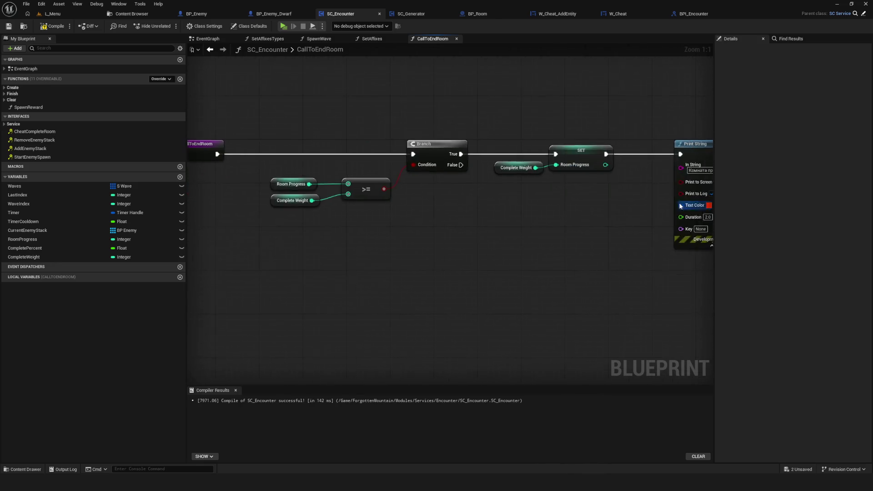
left_click_drag(386, 196, 600, 199)
left_click(210, 50)
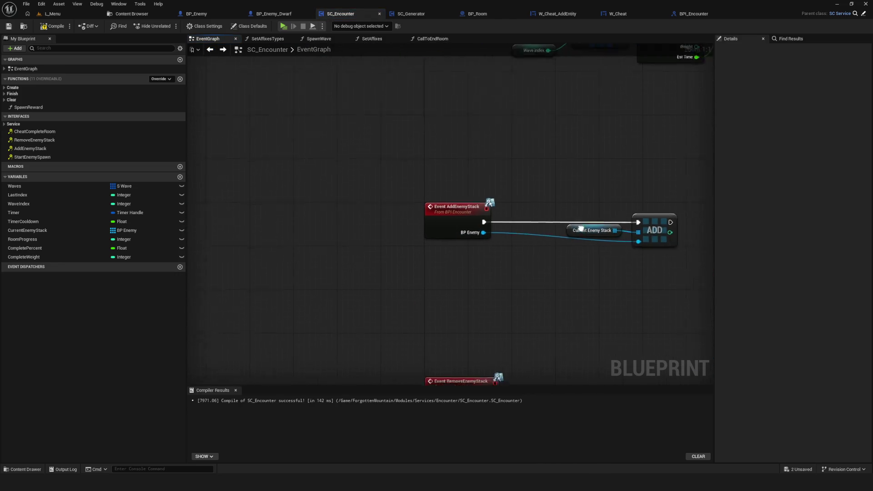
Inspect the AddEnemyStack event's ADD and Current Enemy Stack nodes.
mouse_move(287, 113)
left_mouse_down()
mouse_move(580, 237)
mouse_move(429, 104)
left_mouse_up()
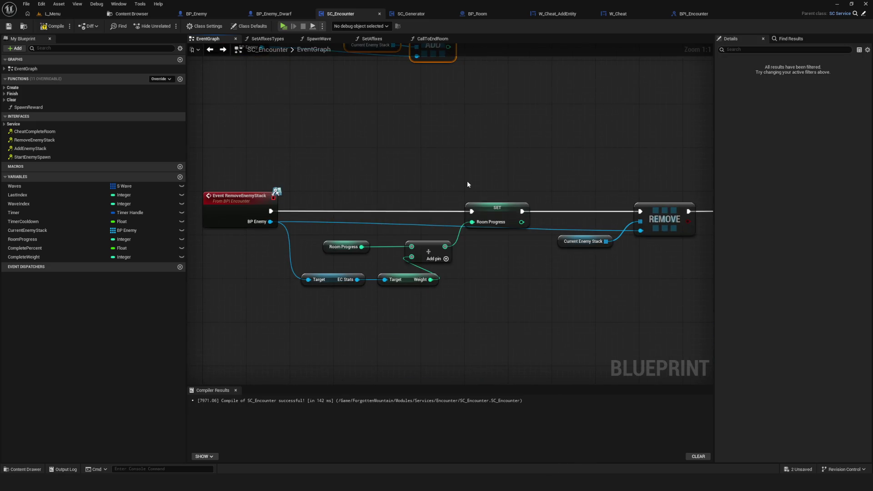
scroll(468, 181, "down", 3)
scroll(601, 204, "up", 3)
left_click_drag(407, 163, 697, 215)
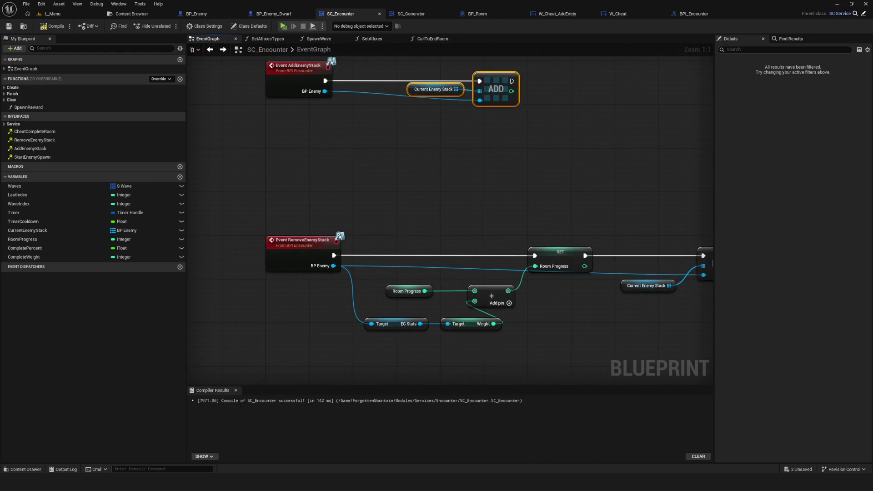
scroll(481, 160, "down", 6)
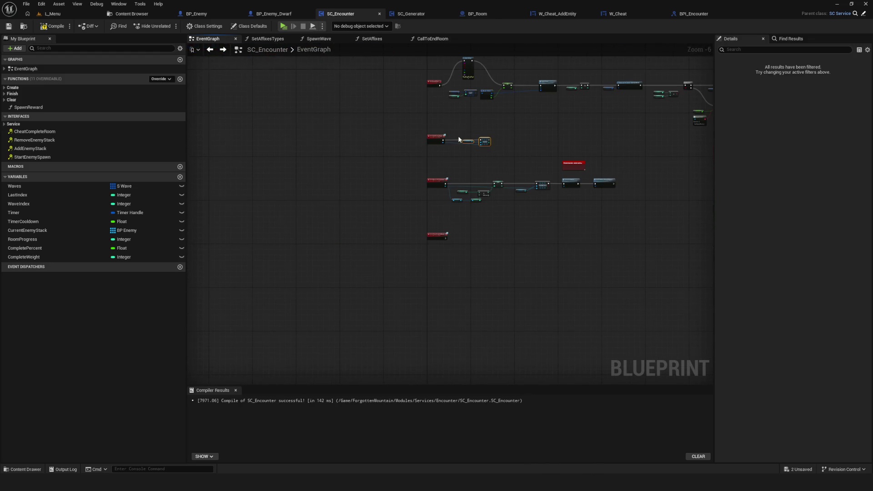
scroll(460, 139, "up", 6)
left_click(519, 156)
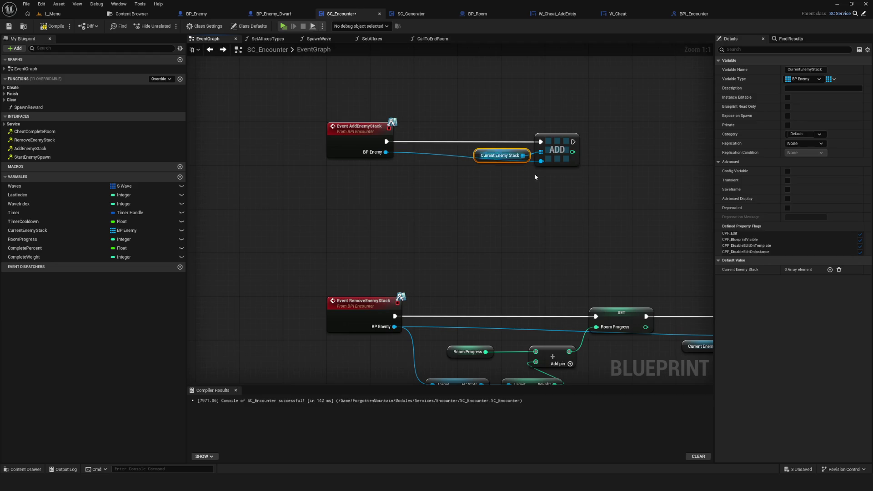
left_click_drag(322, 87, 529, 200)
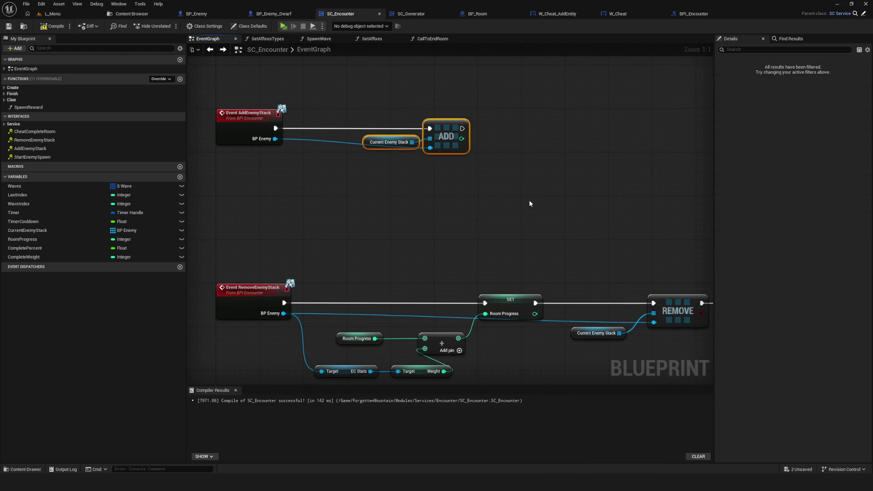
Look over the RemoveEnemyStack event chain.
scroll(529, 201, "down", 5)
scroll(528, 181, "up", 5)
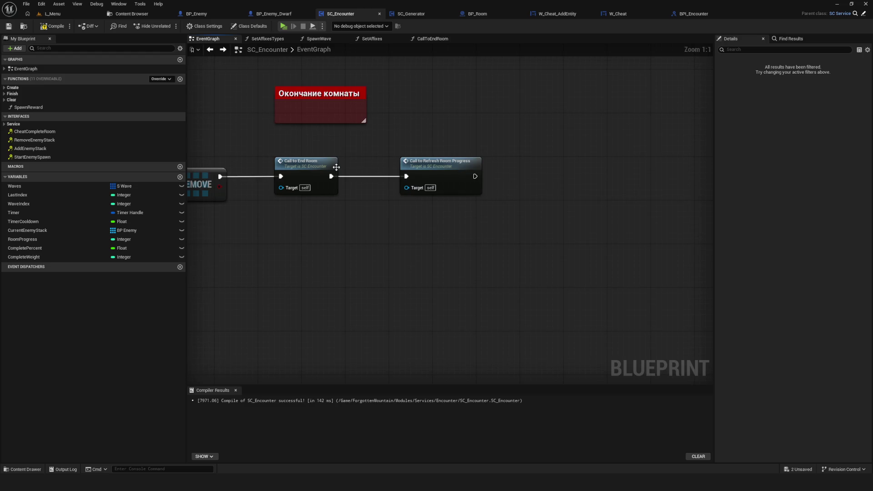
mouse_move(335, 170)
left_mouse_down()
mouse_move(670, 202)
mouse_move(828, 206)
left_mouse_up()
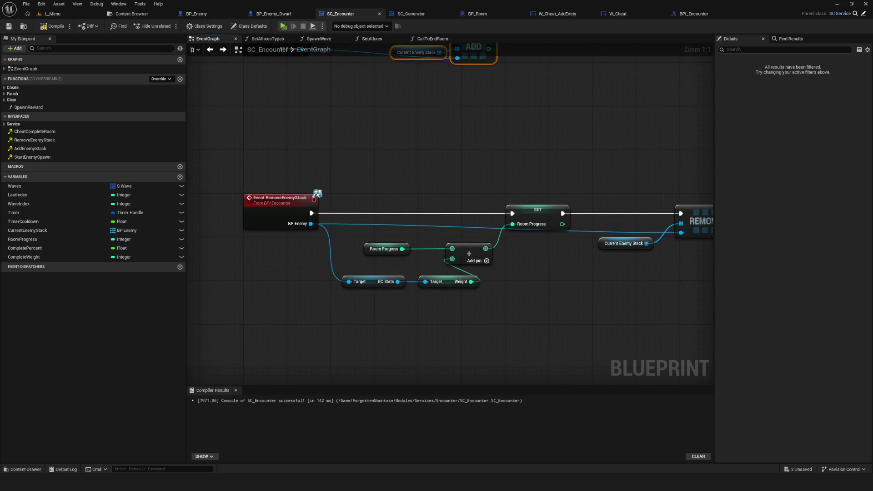
scroll(531, 220, "down", 4)
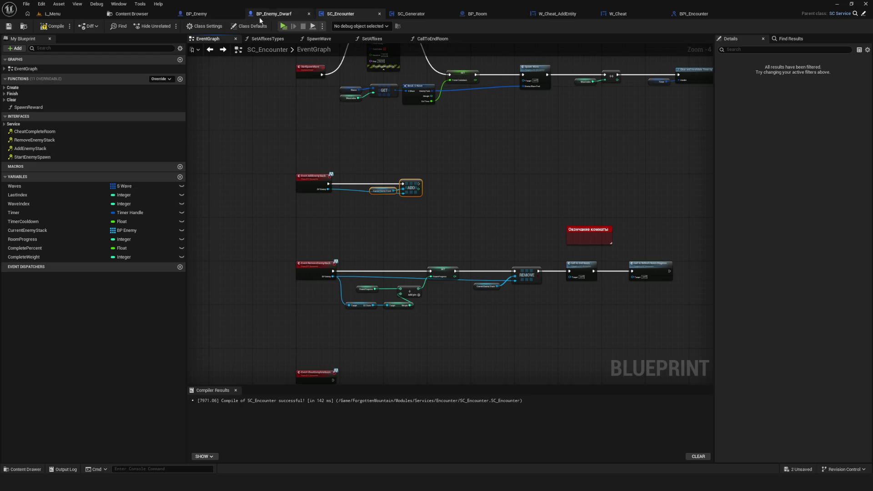
Switch to BP_Enemy_Dwarf and look further down its event graph.
left_click(273, 13)
scroll(381, 255, "up", 5)
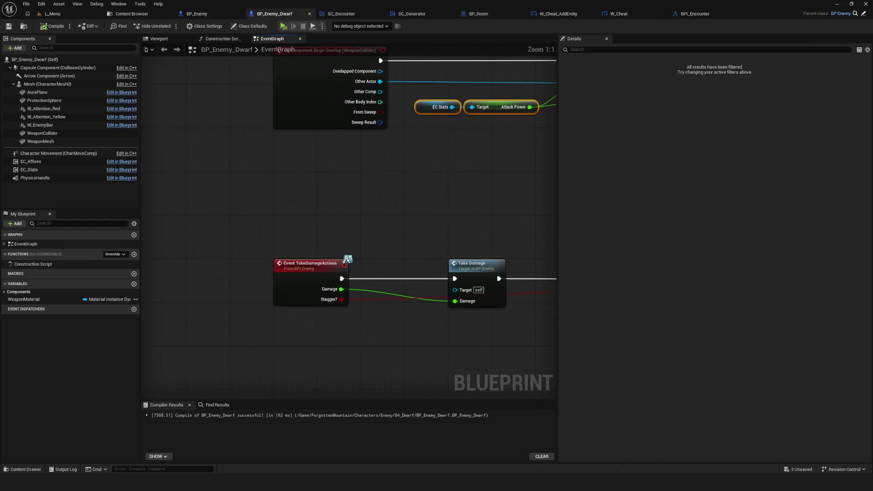
left_click_drag(385, 191, 385, 345)
scroll(363, 321, "down", 7)
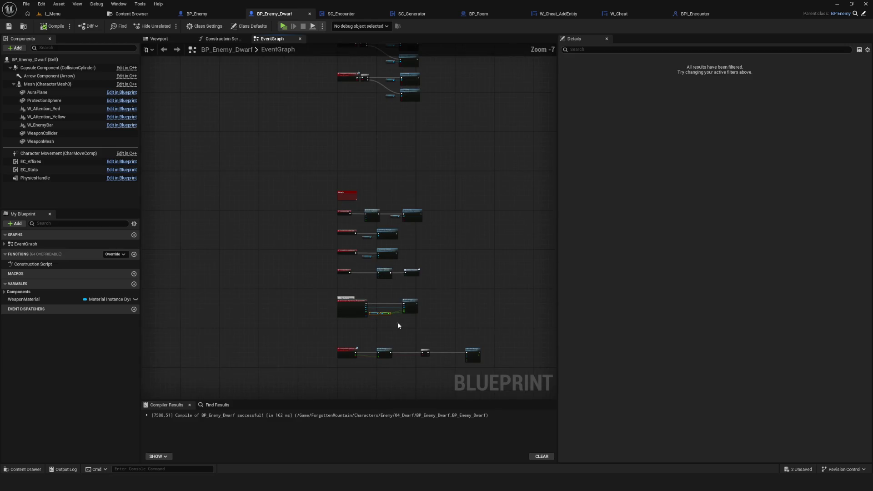
Select the EC_Stats component and return to the dwarf's event graph.
left_click(51, 171)
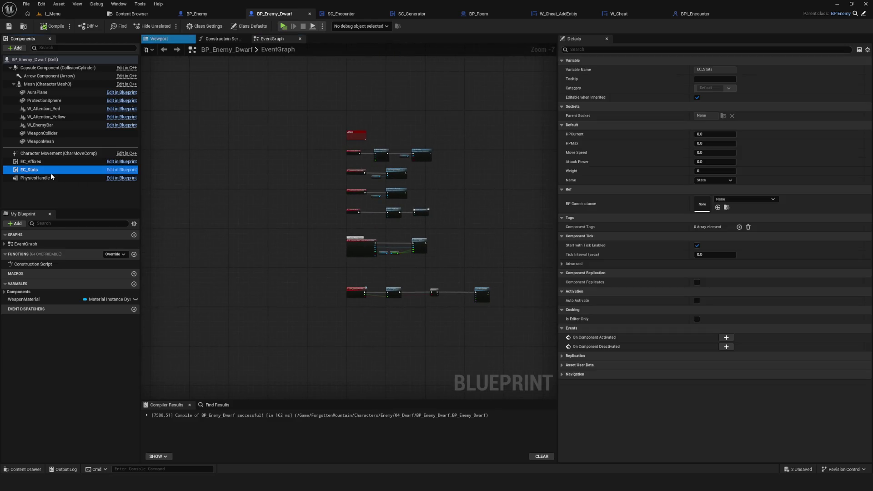
left_click(273, 39)
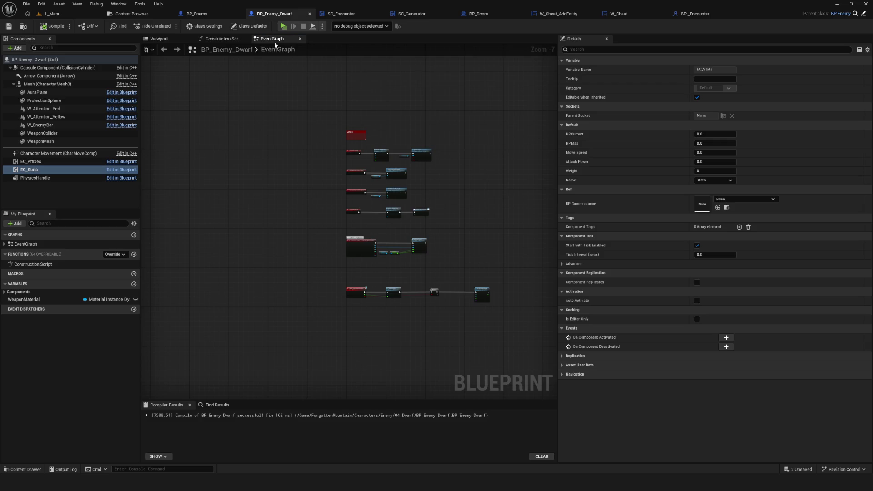
scroll(340, 248, "up", 7)
scroll(300, 145, "down", 8)
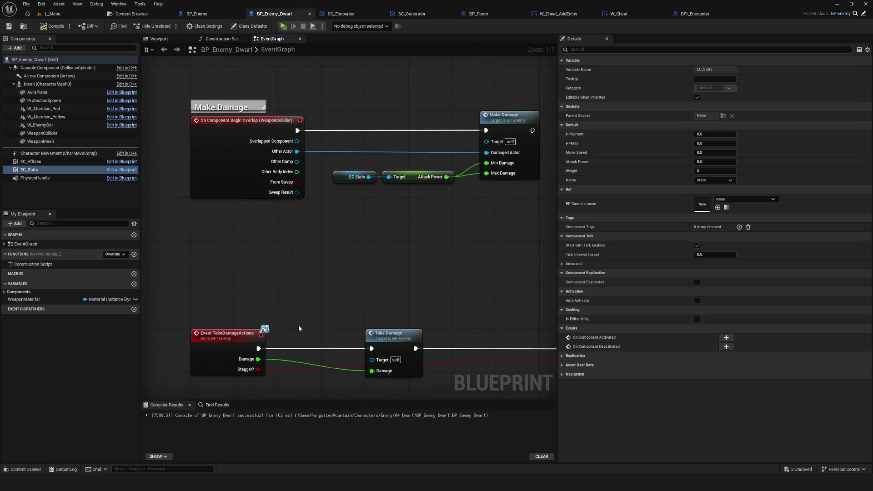
scroll(325, 317, "up", 3)
scroll(308, 288, "up", 2)
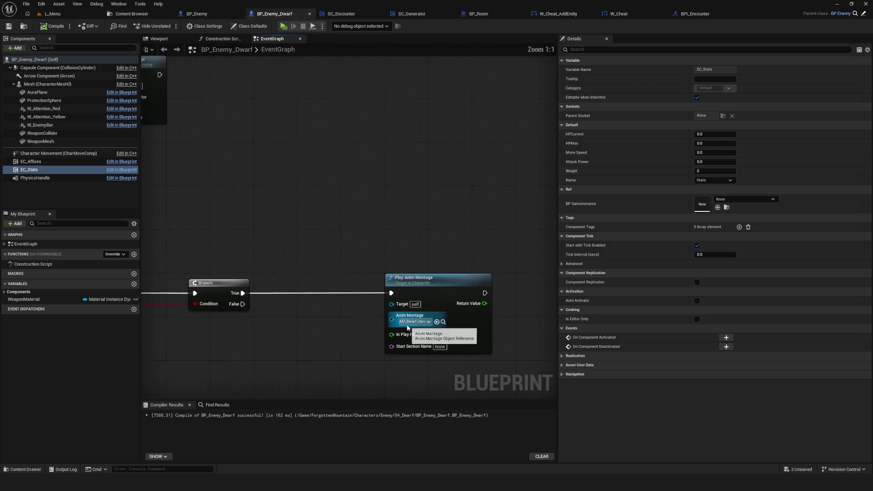
scroll(391, 318, "down", 5)
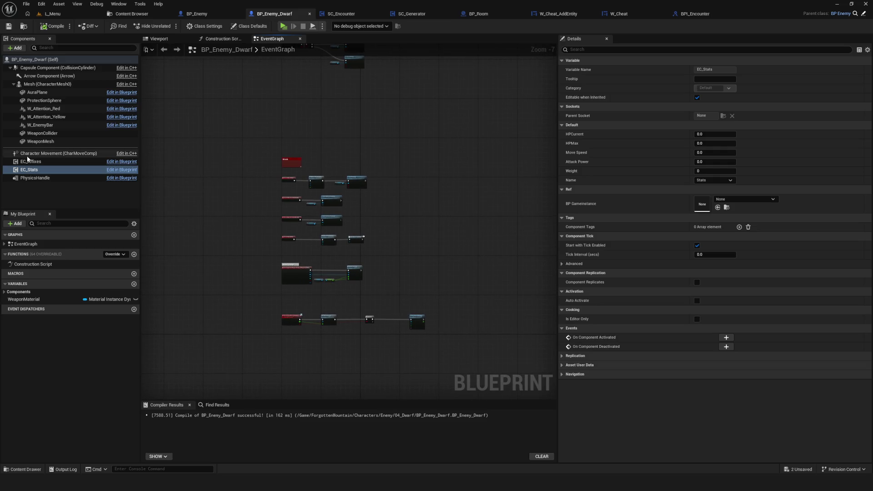
Open EC_Stats via Edit EC_Stats and show its EventGraph with the TakeDamage chain.
right_click(38, 170)
left_click(70, 264)
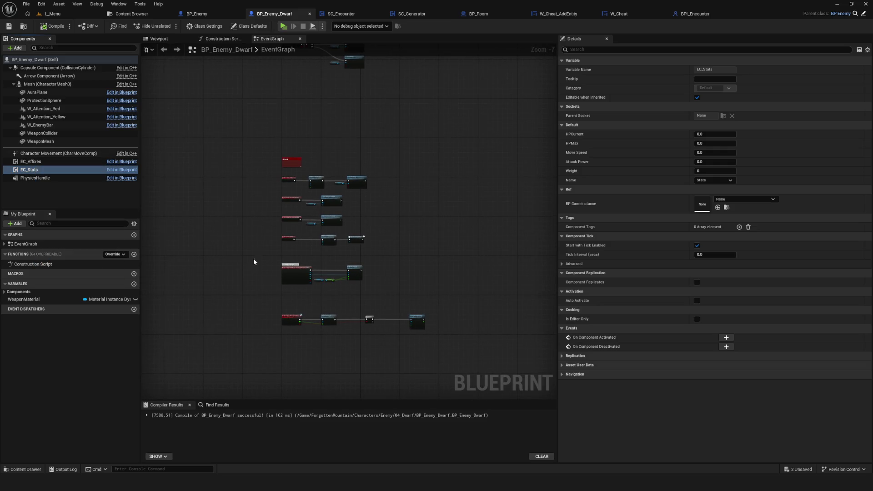
left_click(591, 39)
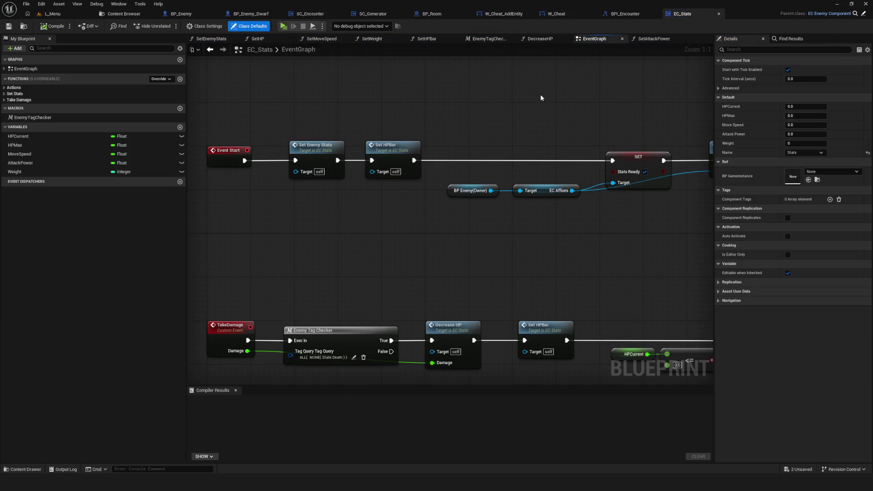
Jump to the enemy's Death event and open the Death Actions macro.
scroll(453, 196, "down", 5)
scroll(453, 197, "up", 6)
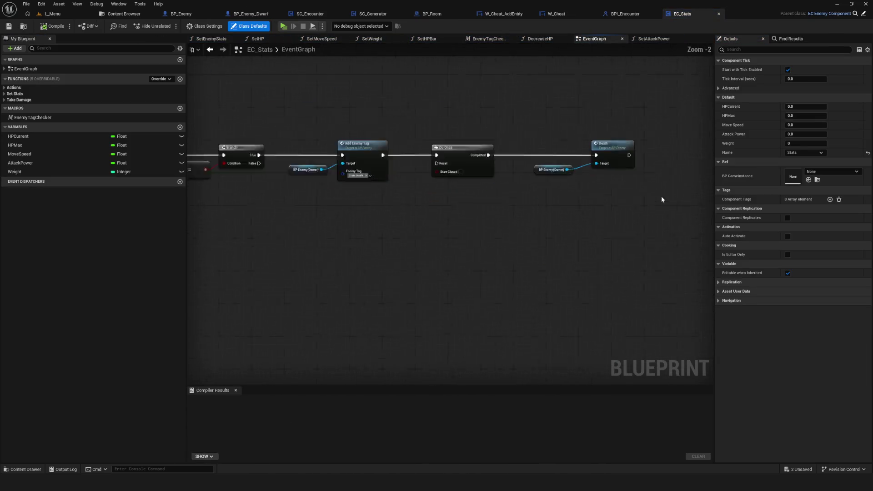
double_click(596, 136)
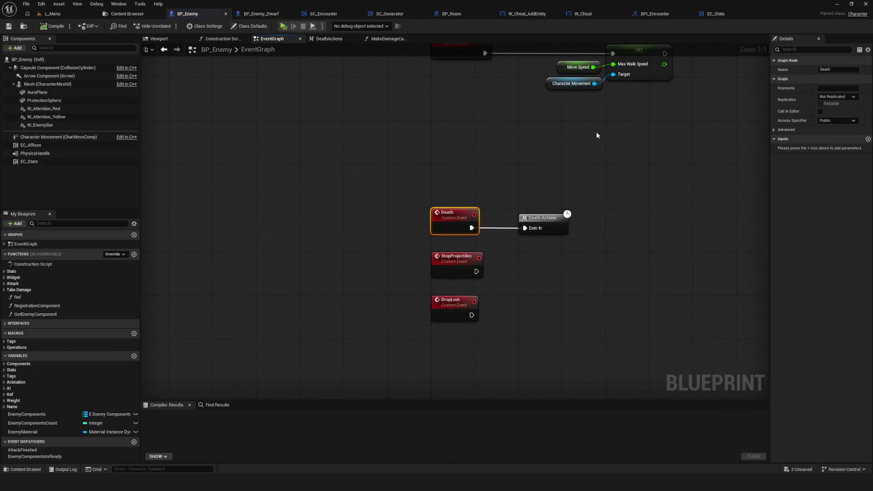
double_click(551, 231)
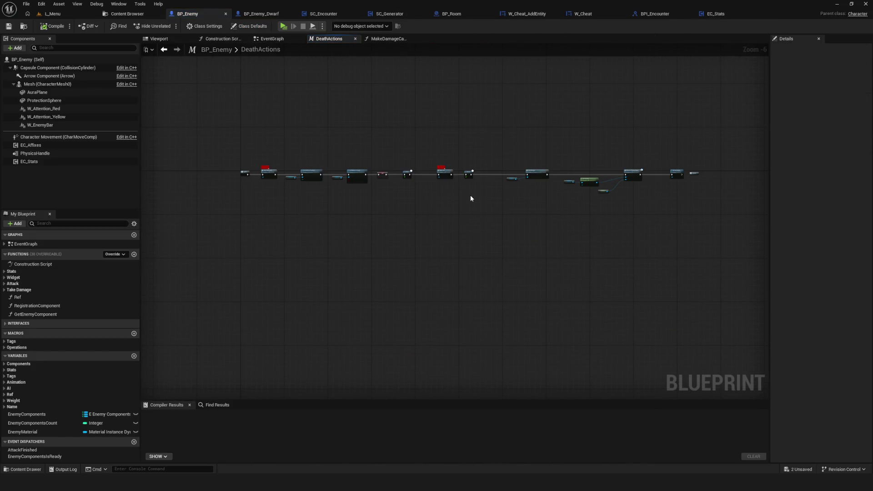
Inspect the Stop AILogic, Get Service and Self nodes feeding Remove Enemy Stack.
scroll(249, 184, "up", 5)
mouse_move(503, 182)
left_mouse_down()
mouse_move(468, 189)
mouse_move(298, 136)
left_mouse_up()
left_click_drag(402, 82, 450, 214)
left_click_drag(485, 253, 384, 211)
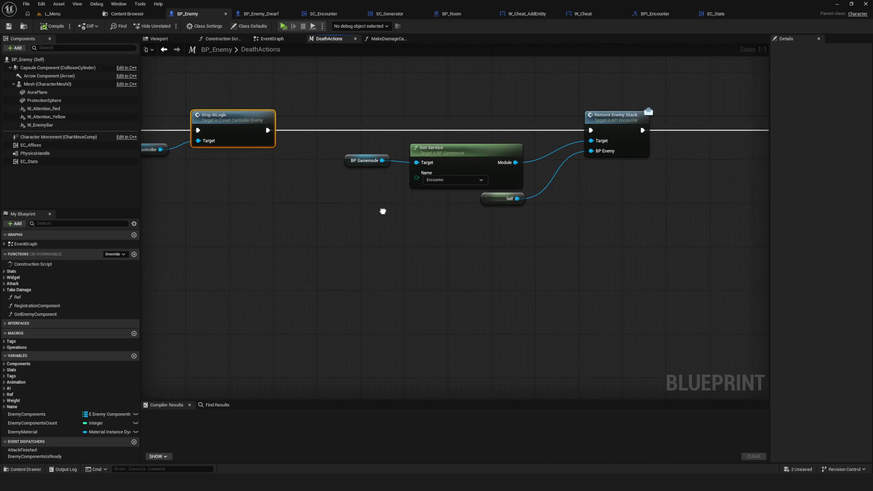
left_click_drag(293, 86, 588, 253)
mouse_move(663, 253)
left_mouse_down()
mouse_move(367, 78)
mouse_move(362, 107)
mouse_move(611, 234)
left_mouse_up()
left_click_drag(421, 218, 543, 196)
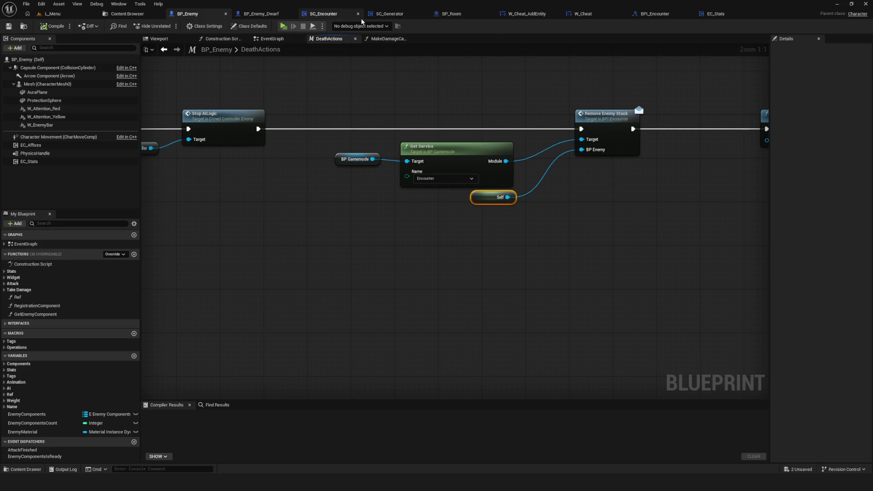
Return to SC_Encounter's graph at the unconnected Event CheatCompleteRoom.
left_click(320, 13)
left_click_drag(408, 148, 419, 156)
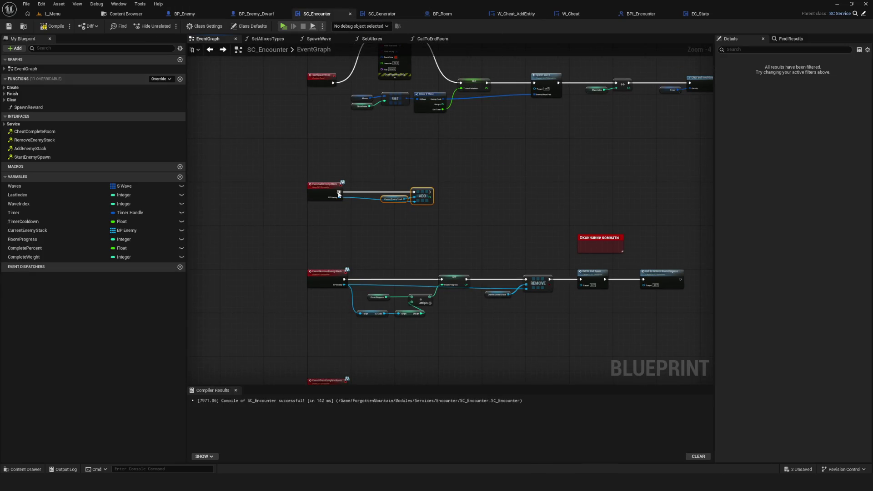
scroll(334, 241, "up", 2)
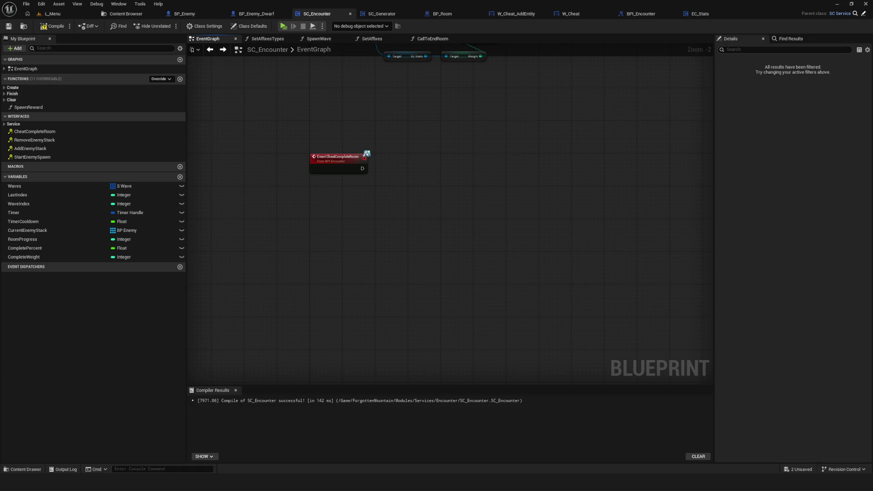
Locate and select Event RemoveEnemyStack from the My Blueprint list.
scroll(384, 197, "down", 5)
mouse_move(571, 232)
left_mouse_down()
mouse_move(416, 235)
mouse_move(428, 241)
left_mouse_up()
scroll(314, 257, "up", 2)
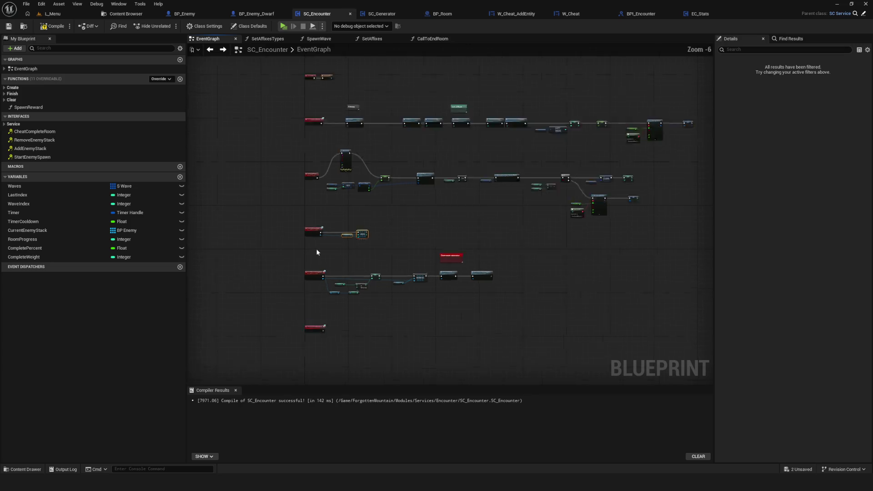
left_click(44, 141)
double_click(43, 141)
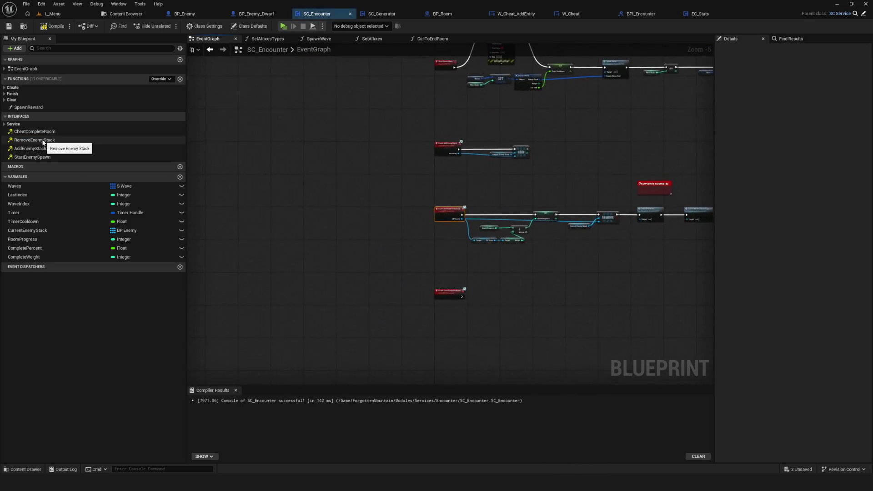
left_click_drag(456, 265, 321, 275)
scroll(321, 275, "down", 5)
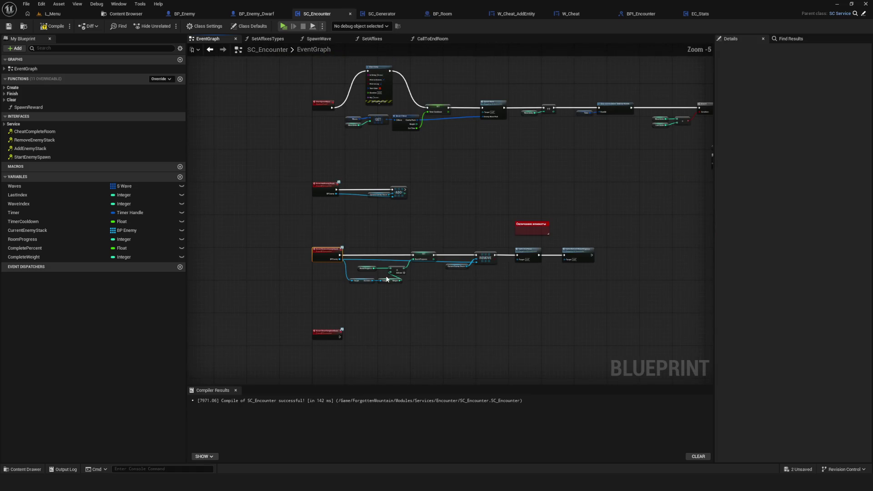
scroll(370, 253, "up", 5)
left_click_drag(330, 173, 375, 300)
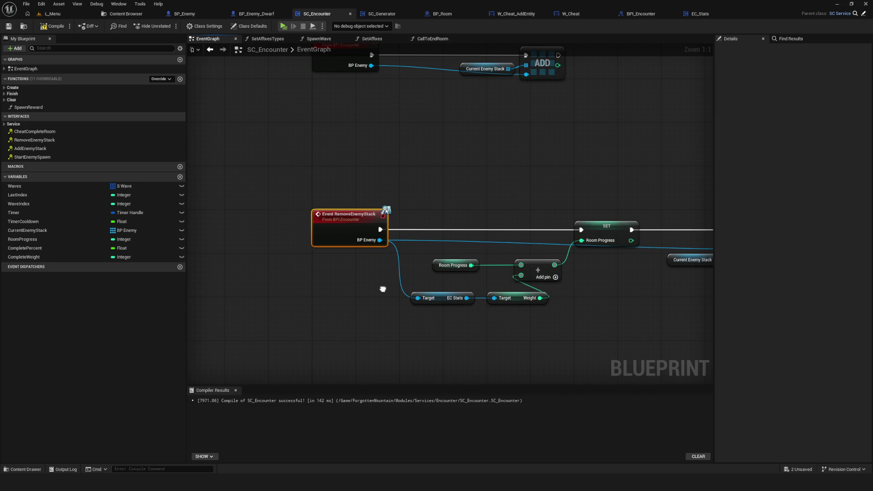
Compile SC_Encounter and bring the RemoveEnemyStack event back into view.
left_click(52, 26)
left_click_drag(259, 170, 366, 300)
left_click_drag(320, 237, 320, 275)
scroll(321, 275, "down", 6)
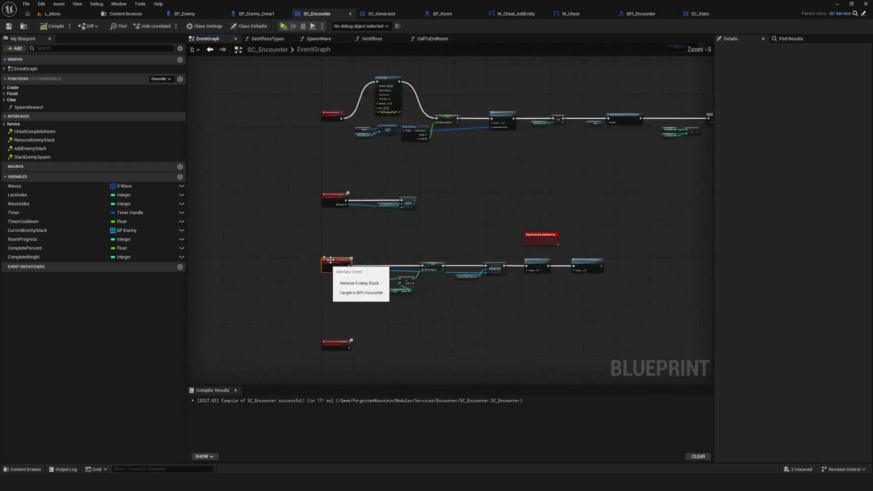
scroll(394, 247, "up", 6)
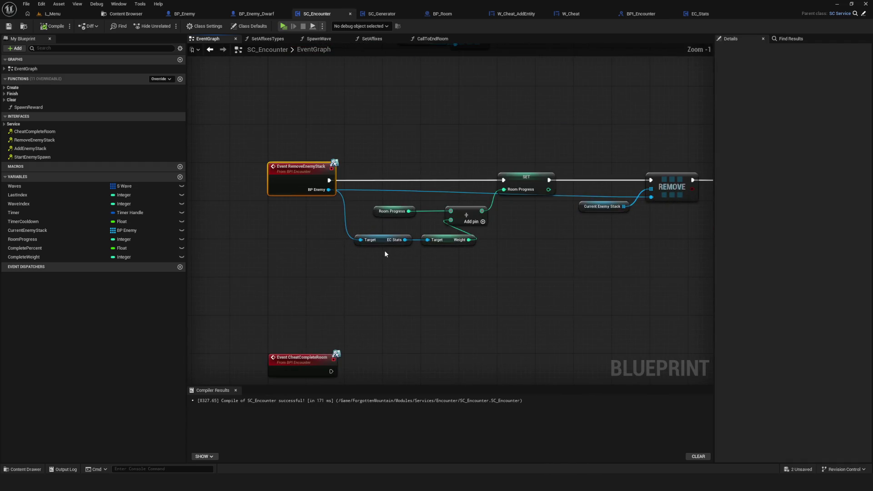
Pan from CheatCompleteRoom to AddEnemyStack, then return to BP_Enemy's DeathActions graph.
left_click_drag(367, 283, 392, 151)
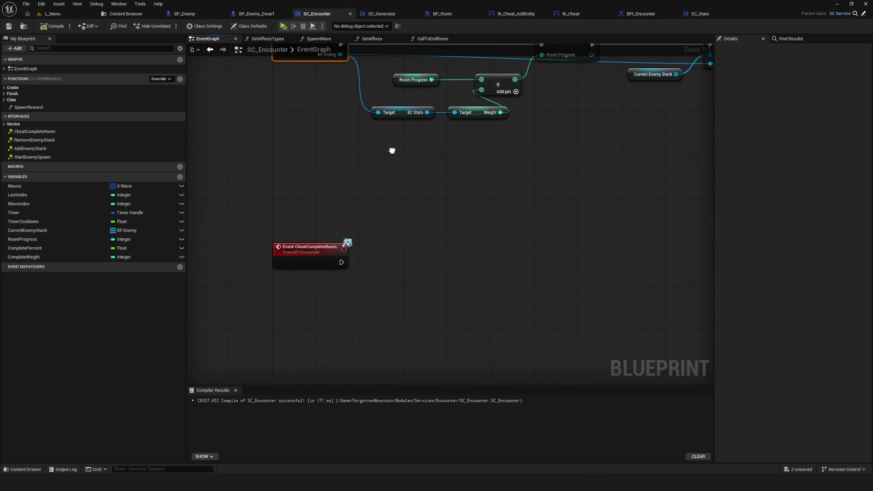
scroll(366, 321, "down", 6)
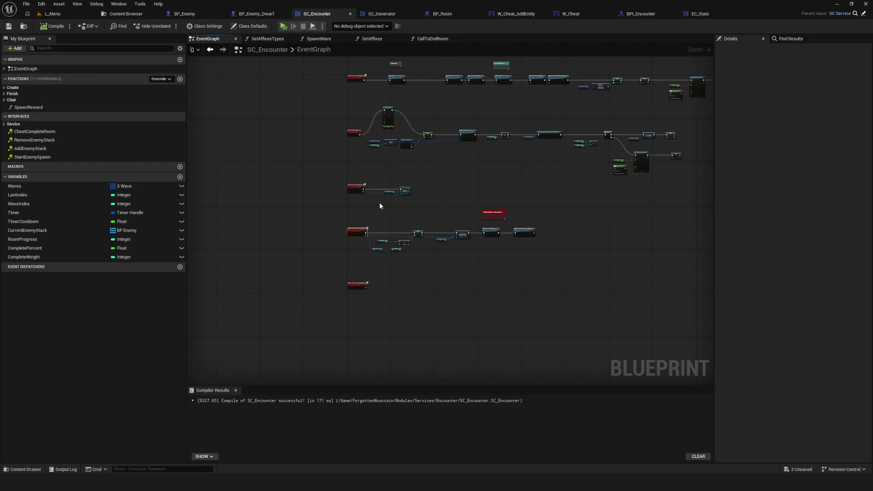
left_click_drag(380, 205, 390, 195)
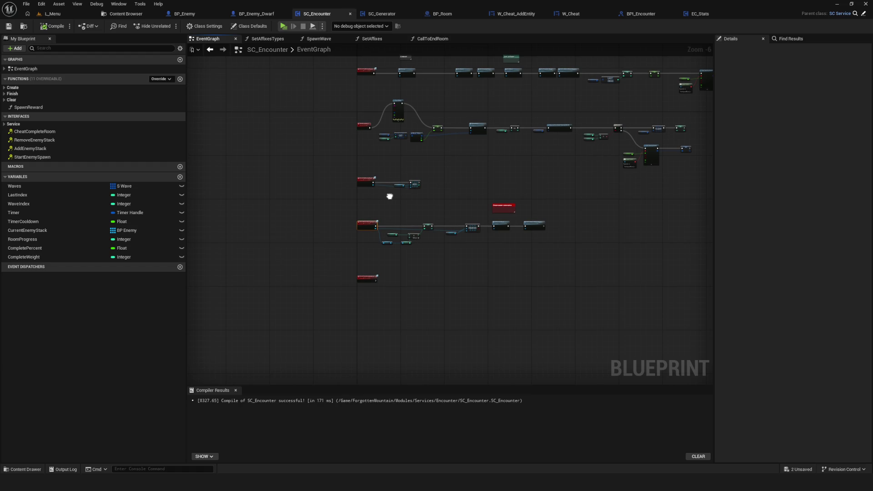
scroll(409, 185, "up", 6)
left_click_drag(514, 228, 508, 233)
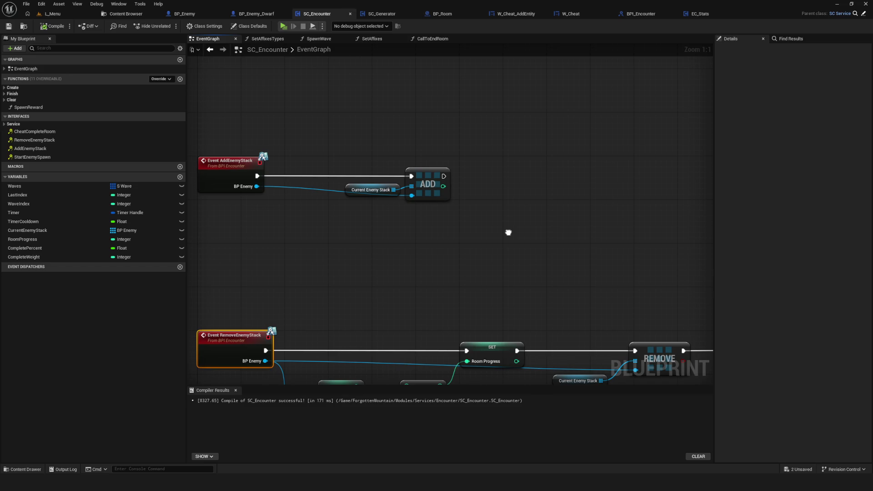
left_click(186, 13)
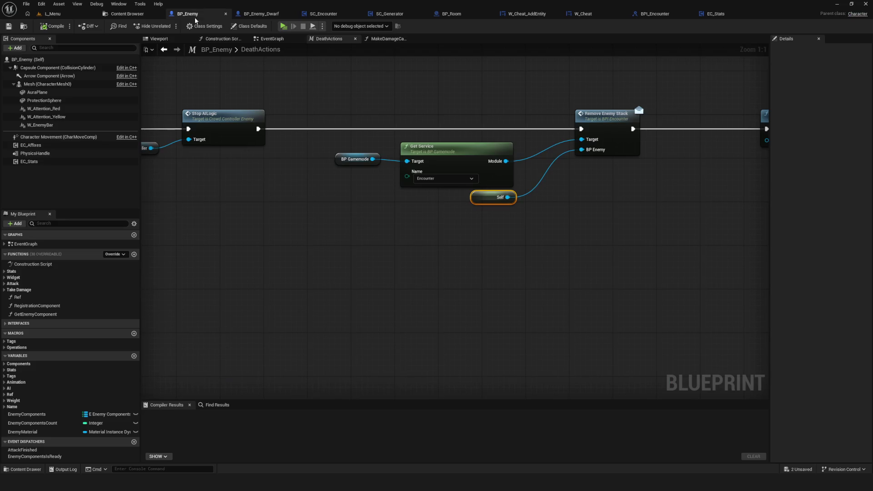
Pan to the start of BP_Enemy's DeathActions death sequence.
left_click_drag(312, 203, 312, 204)
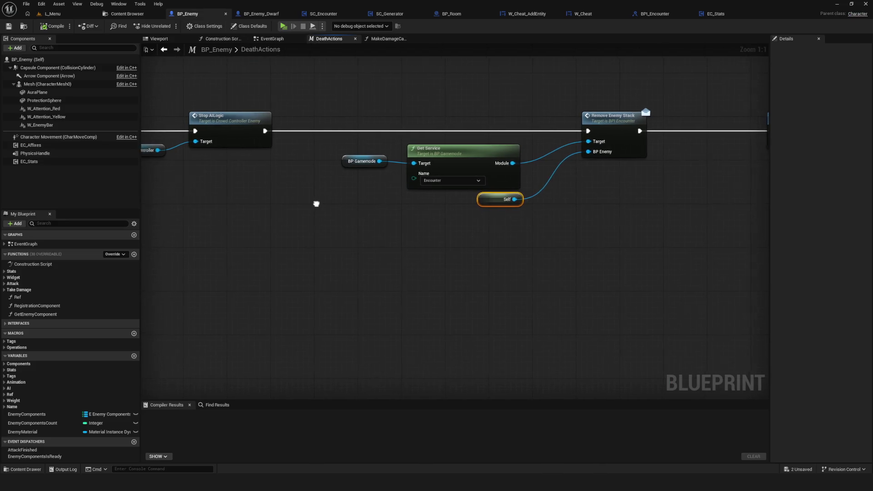
scroll(635, 227, "down", 5)
scroll(266, 219, "up", 5)
left_click_drag(266, 219, 380, 205)
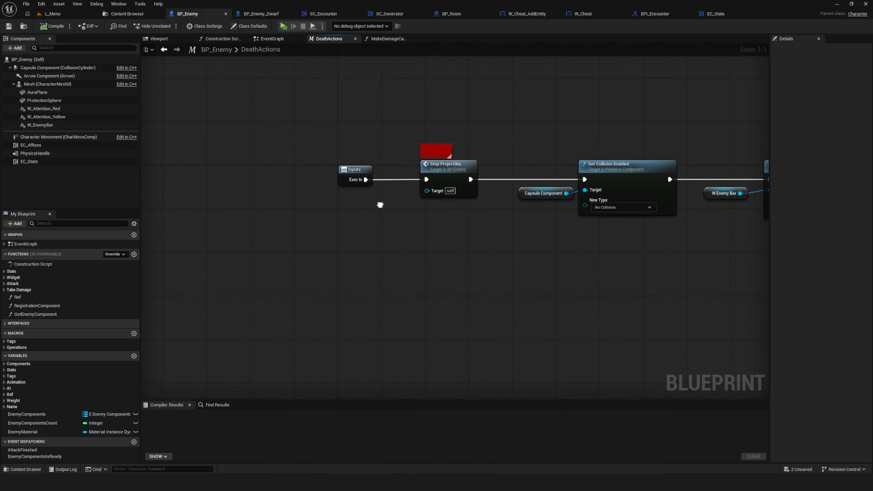
Select the Death event in BP_Enemy's EventGraph, then go back to SC_Encounter.
left_click(290, 42)
mouse_move(354, 180)
left_mouse_down()
mouse_move(456, 242)
mouse_move(473, 241)
left_mouse_up()
left_click_drag(473, 153, 415, 162)
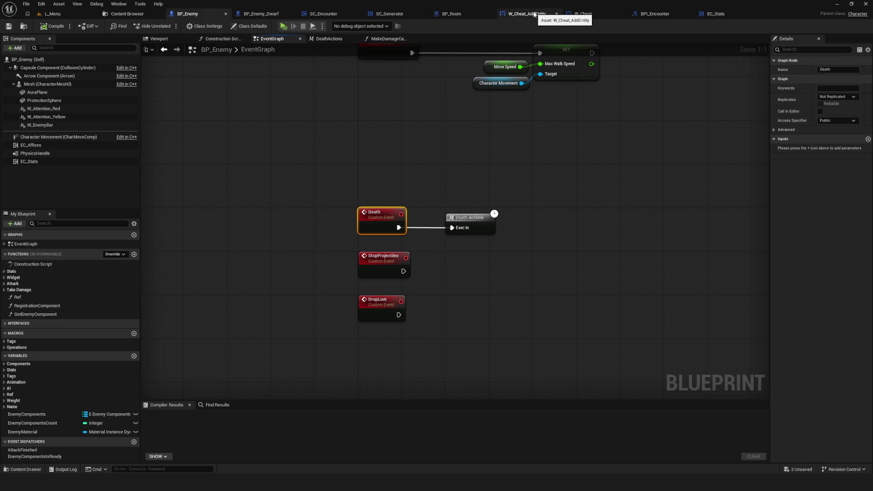
left_click(327, 15)
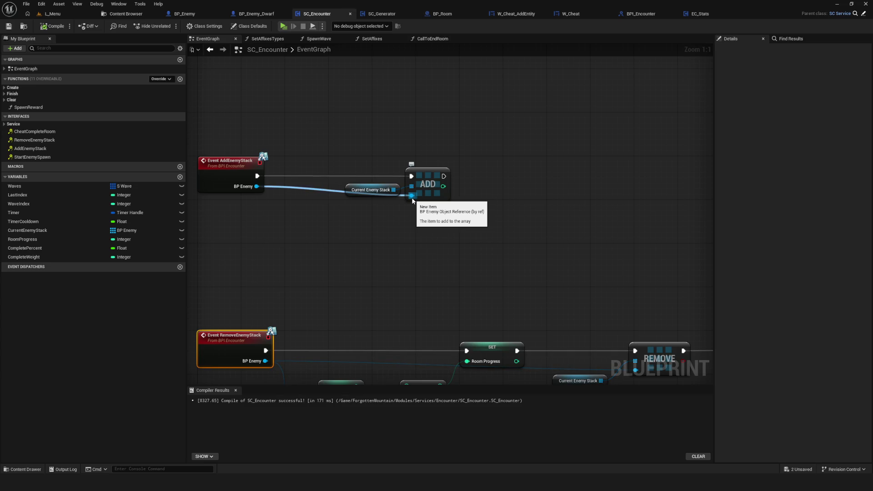
Select Event CheatCompleteRoom and add a Current Enemy Stack getter below it.
scroll(409, 205, "down", 10)
left_click_drag(362, 191, 452, 292)
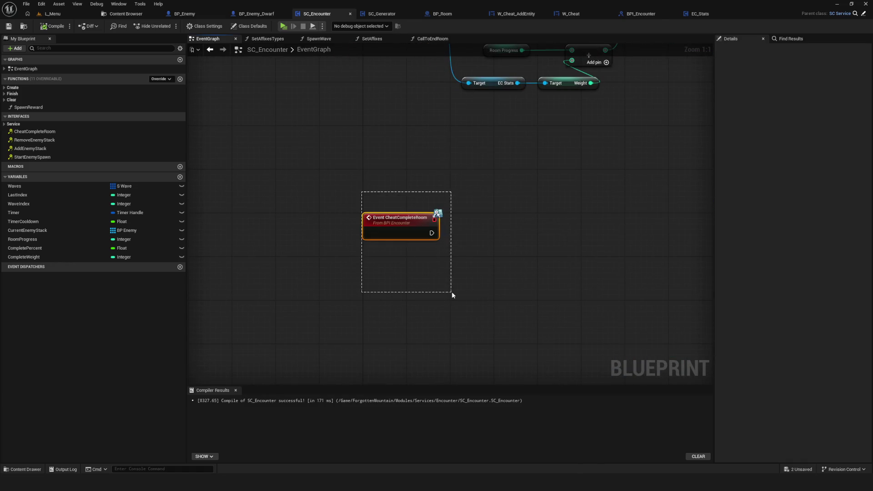
left_click_drag(528, 231, 476, 192)
mouse_move(27, 230)
left_mouse_down()
mouse_move(293, 298)
mouse_move(365, 293)
left_mouse_up()
left_click(425, 300)
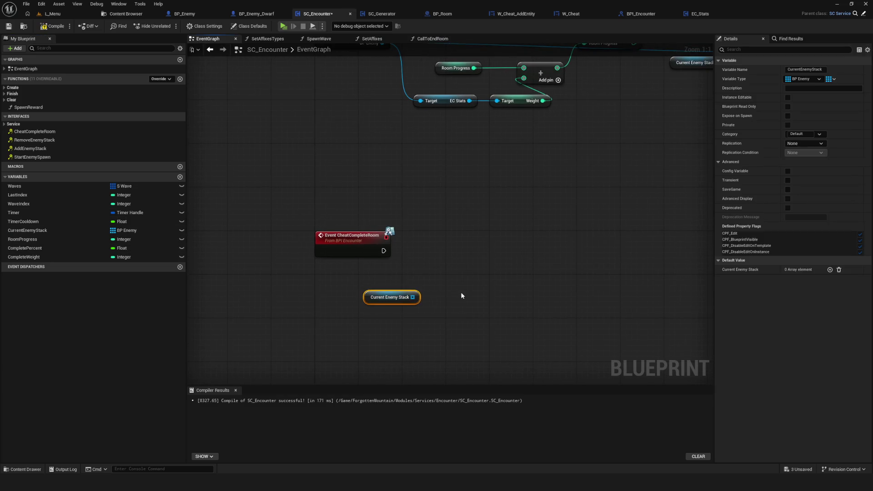
Add a For Each Loop over Current Enemy Stack, driven by Event CheatCompleteRoom.
left_click_drag(393, 302, 418, 268)
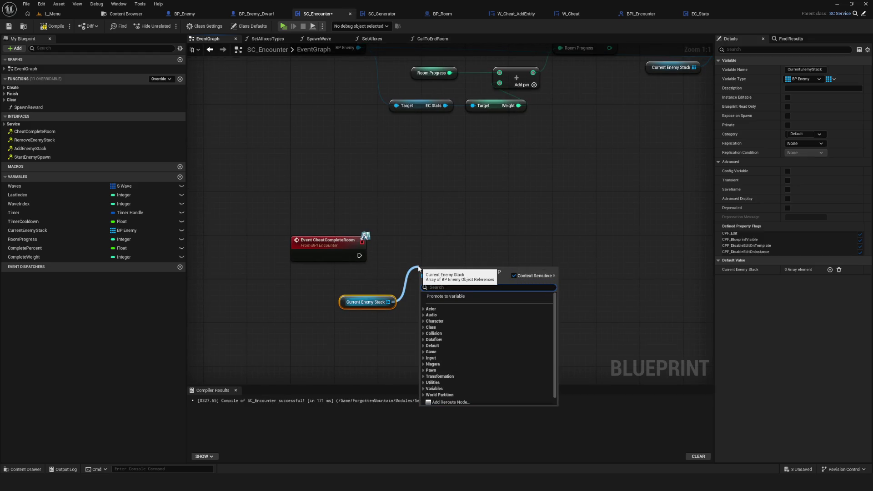
type("for")
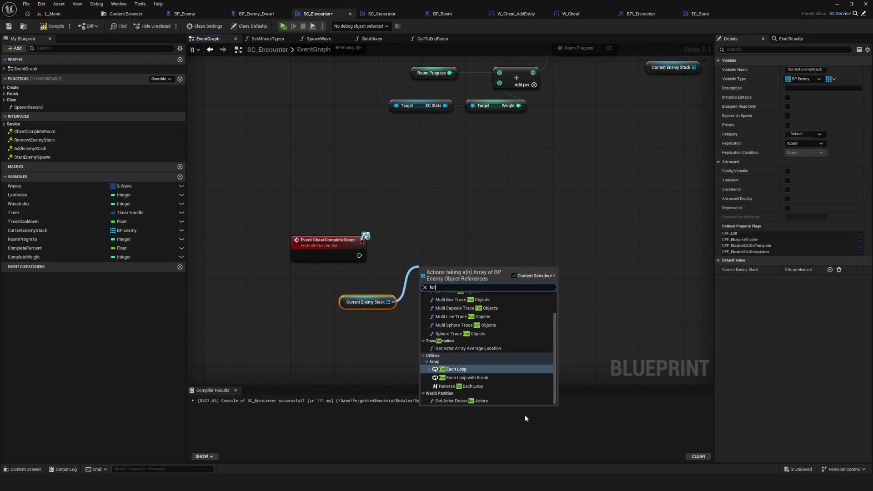
left_click(456, 369)
mouse_move(359, 256)
left_mouse_down()
mouse_move(423, 244)
mouse_move(555, 260)
mouse_move(526, 255)
left_mouse_up()
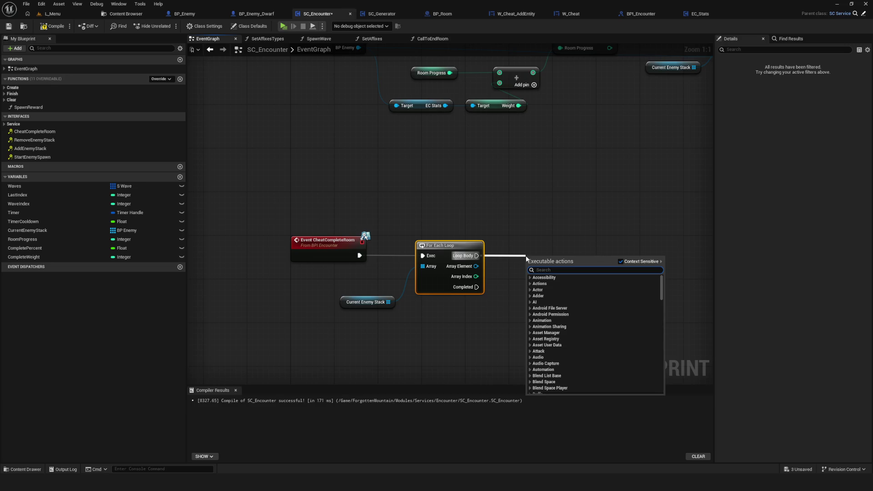
key("Escape")
Call Death on each loop array element and save SC_Encounter.
left_click_drag(476, 266, 550, 240)
type("deat")
left_click(561, 286)
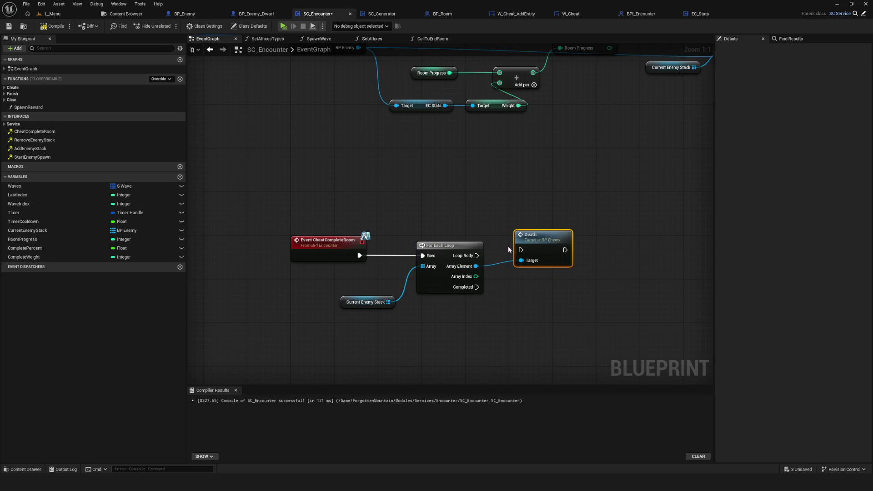
key("ctrl+s")
scroll(428, 218, "down", 7)
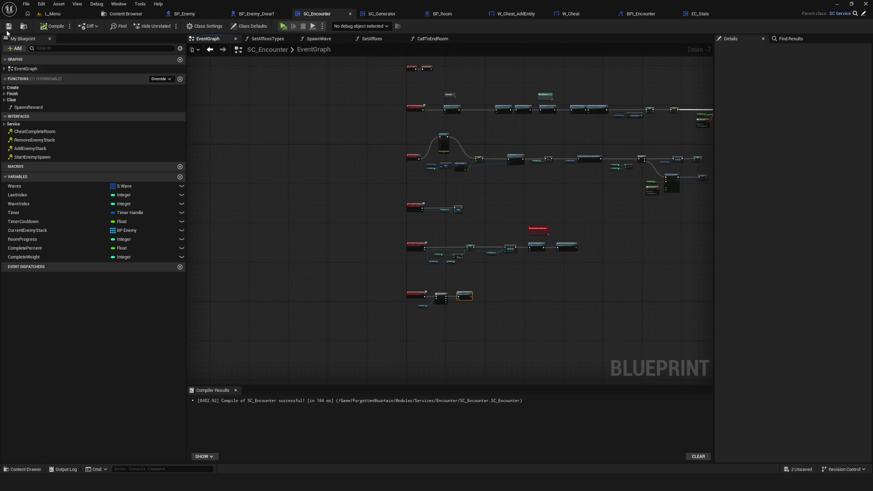
scroll(386, 226, "up", 7)
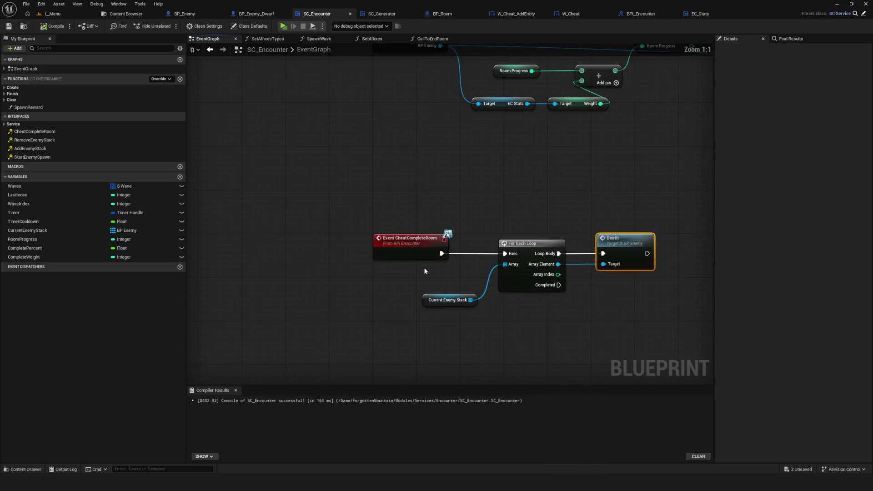
left_click_drag(310, 204, 451, 277)
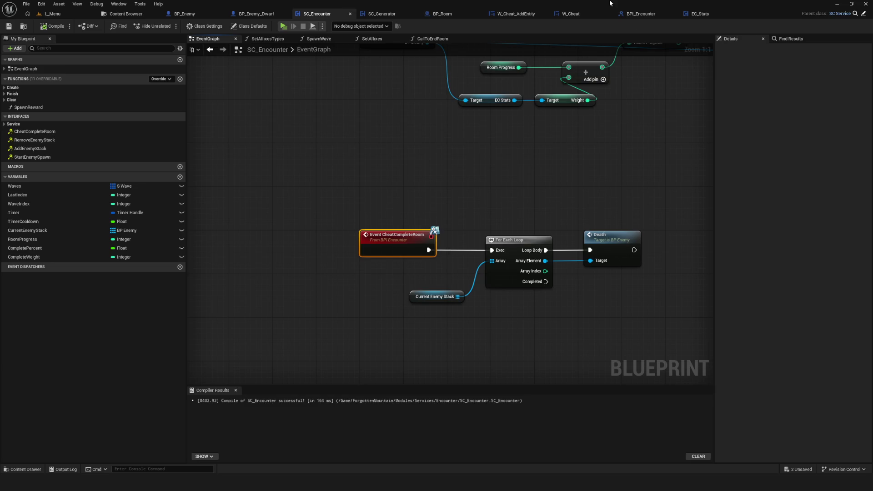
mouse_move(590, 87)
left_mouse_down()
mouse_move(456, 210)
mouse_move(542, 207)
left_mouse_up()
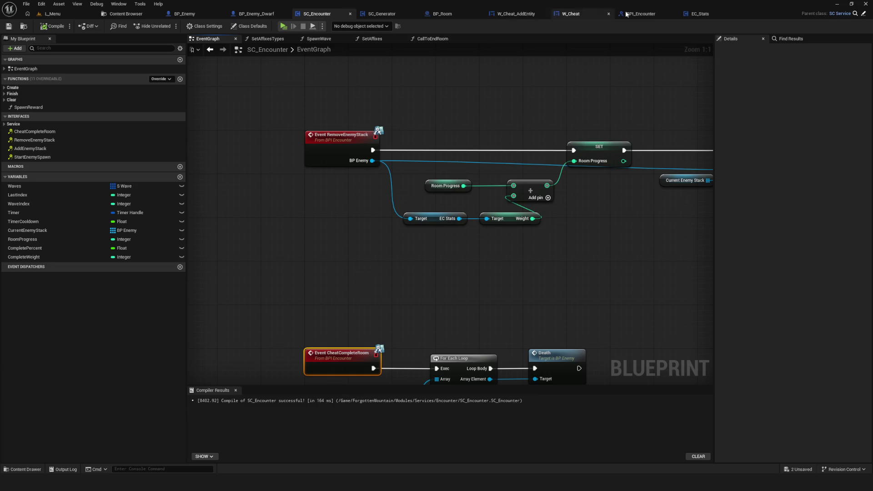
Open W_Cheat's graph and locate the On Click (W_Game) event.
left_click(576, 14)
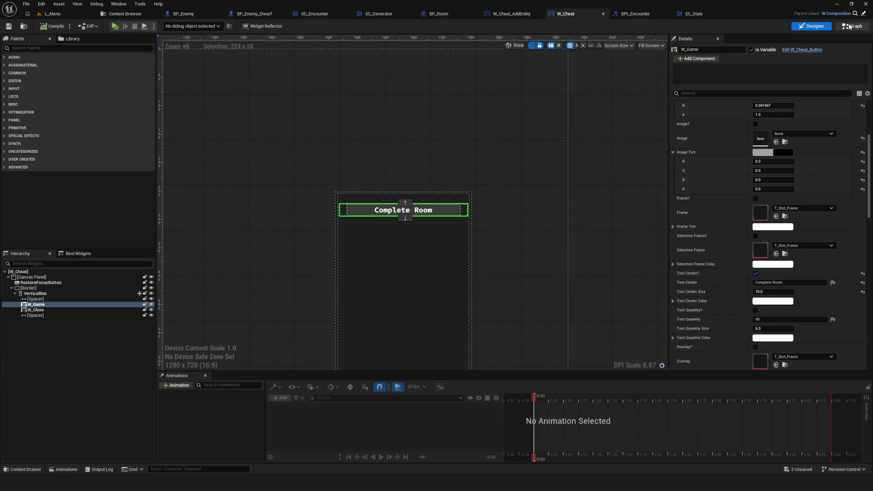
left_click(849, 26)
left_click_drag(537, 138, 537, 258)
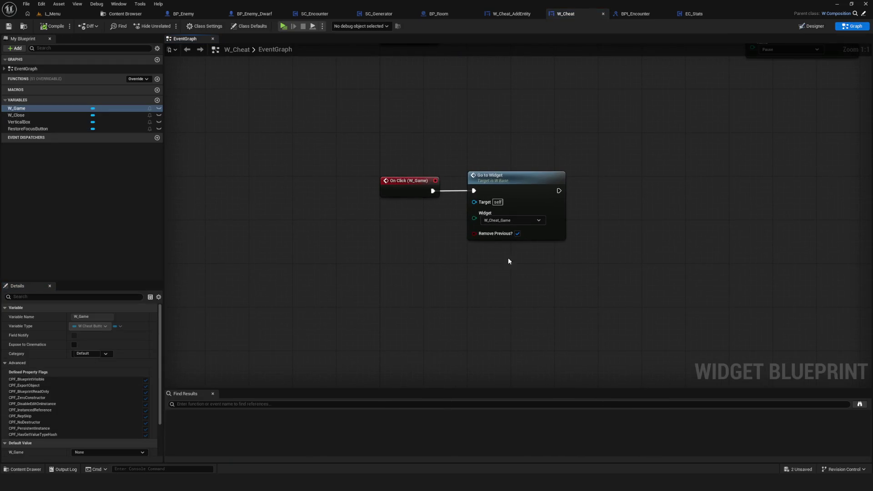
scroll(509, 261, "down", 3)
scroll(430, 249, "up", 3)
left_click_drag(376, 142, 440, 249)
mouse_move(509, 107)
left_mouse_down()
mouse_move(527, 260)
mouse_move(546, 268)
left_mouse_up()
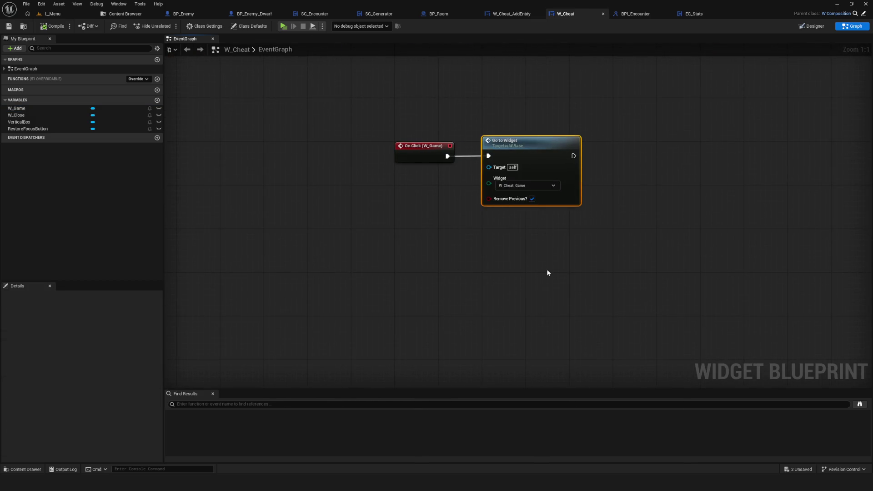
left_click(562, 241)
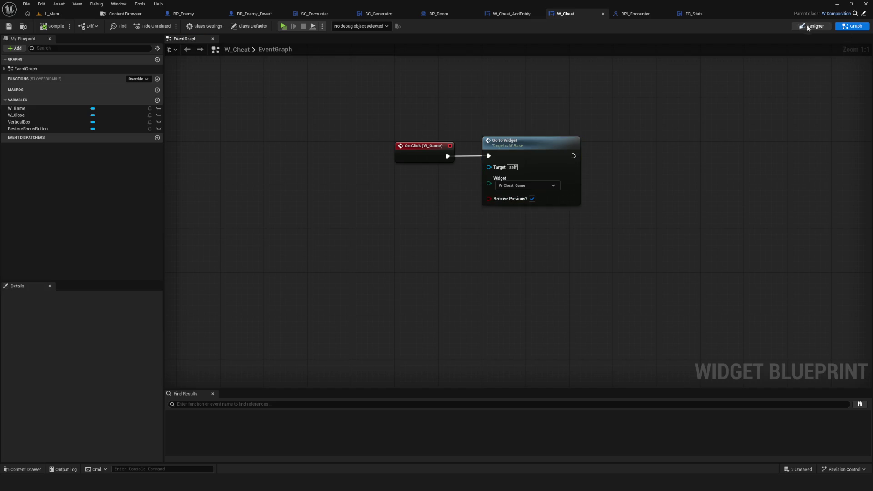
scroll(845, 332, "down", 5)
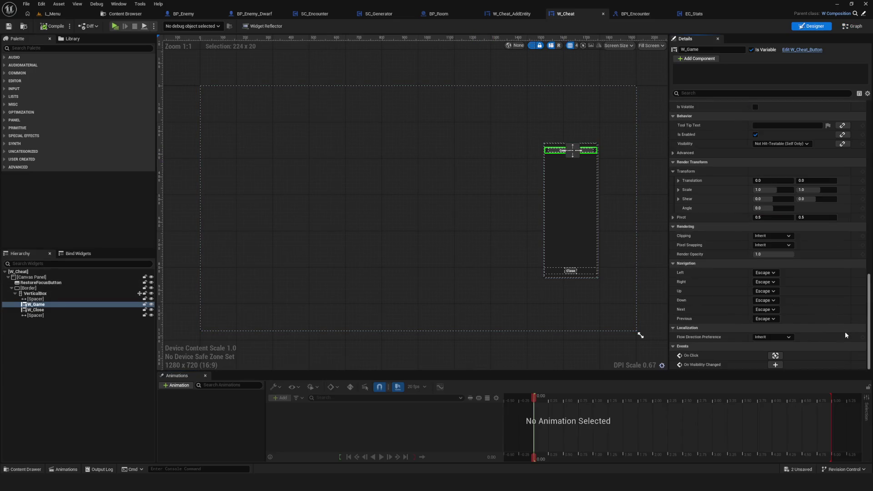
left_click(775, 356)
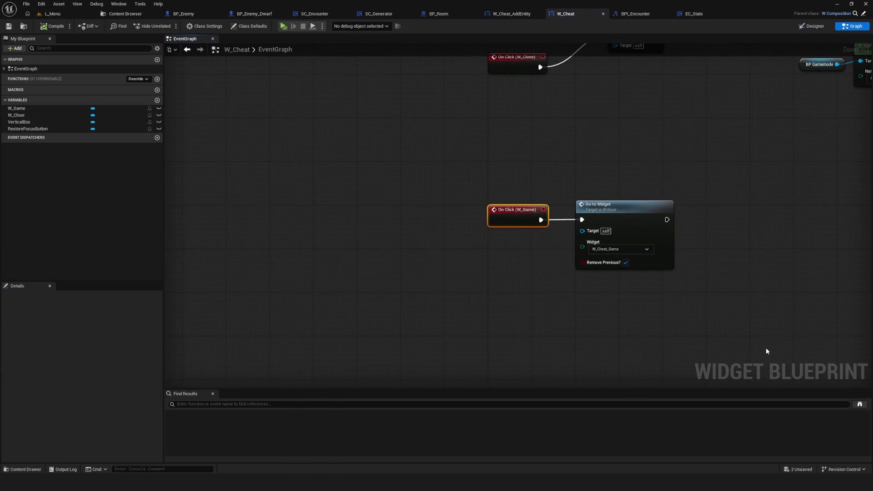
Replace the Go to Widget node with pasted BP Gamemode and Get Service nodes.
left_click(526, 281)
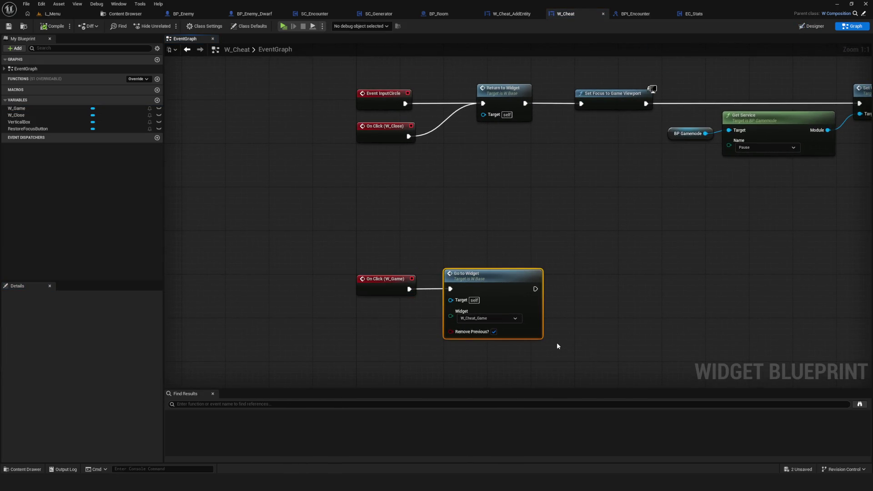
key("Delete")
key("ctrl+v")
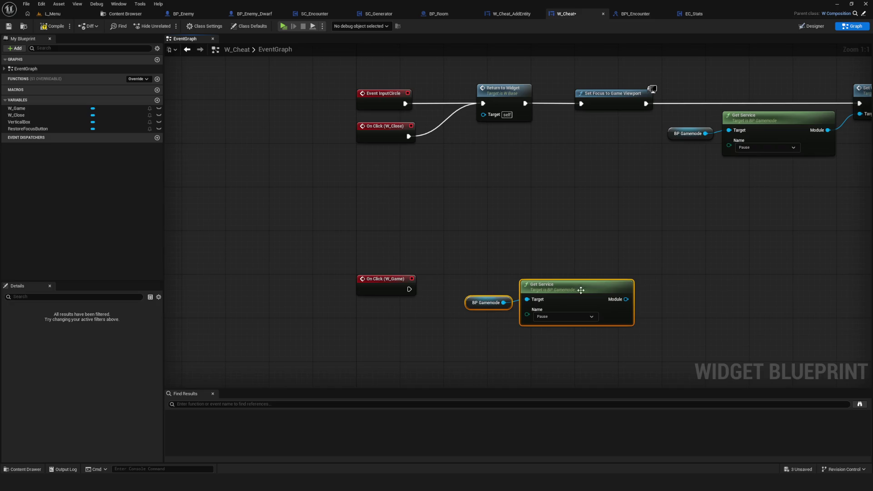
left_click_drag(581, 290, 512, 330)
scroll(486, 264, "down", 6)
scroll(486, 268, "up", 5)
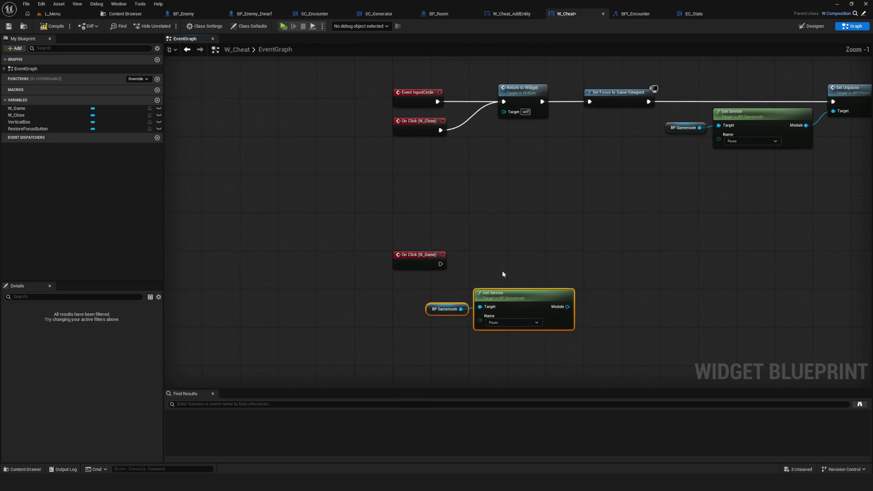
scroll(503, 273, "up", 1)
Call Cheat Complete Room on the service from the W_Game click, compile, and start a play session.
left_click_drag(585, 213, 585, 214)
type("c")
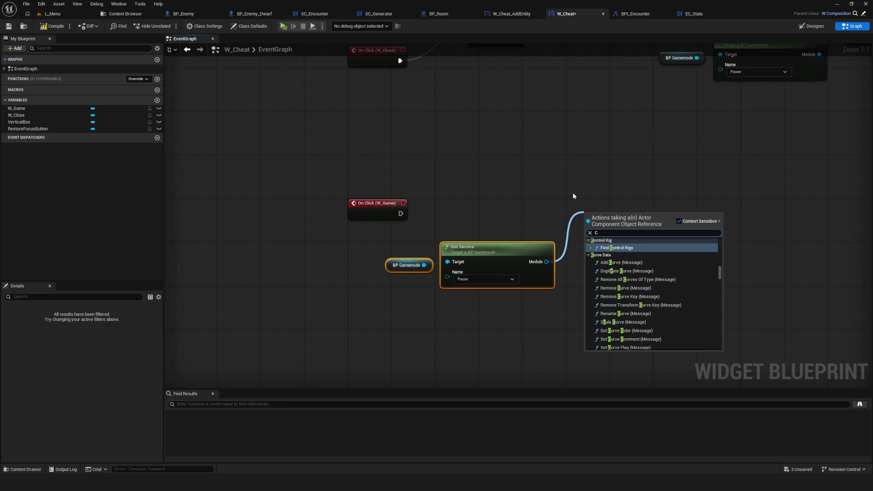
type("heat")
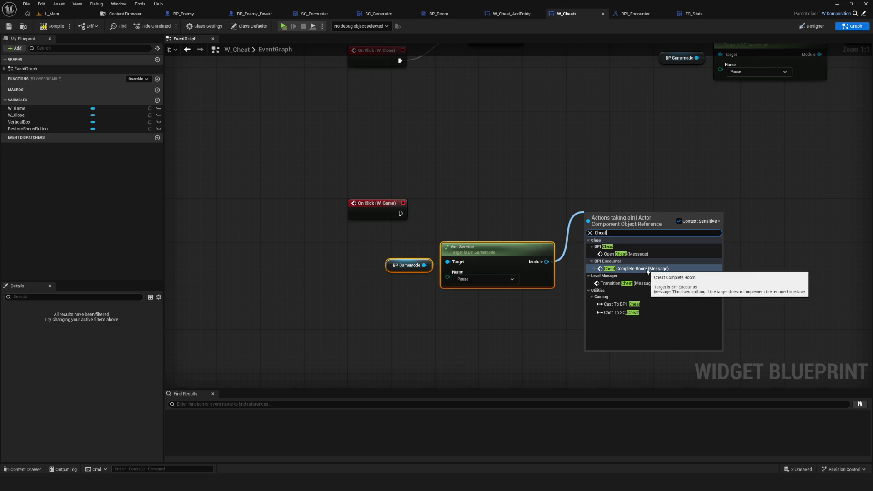
left_click(654, 268)
left_click_drag(400, 214, 595, 208)
key("q")
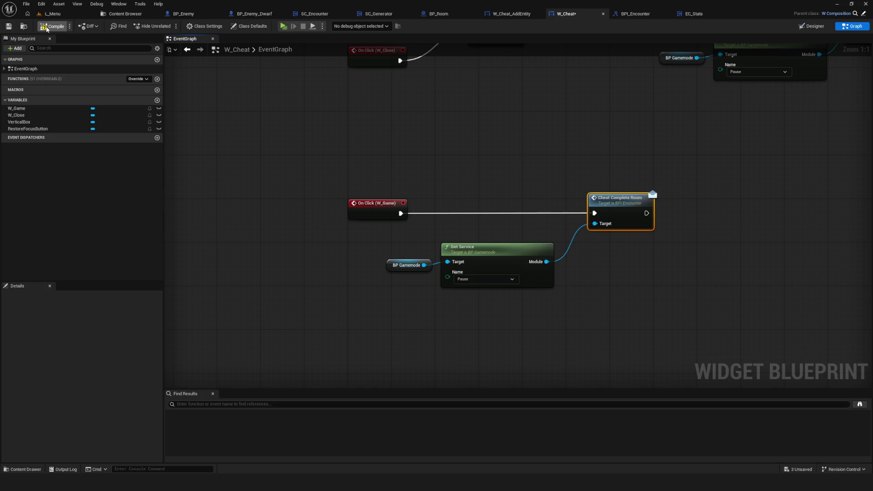
left_click(6, 28)
key("alt+p")
left_click(453, 241)
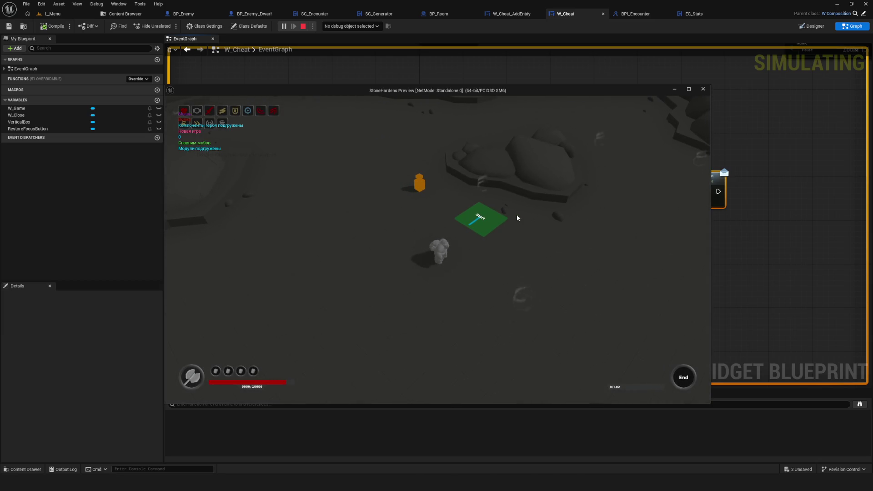
key("a")
key("d")
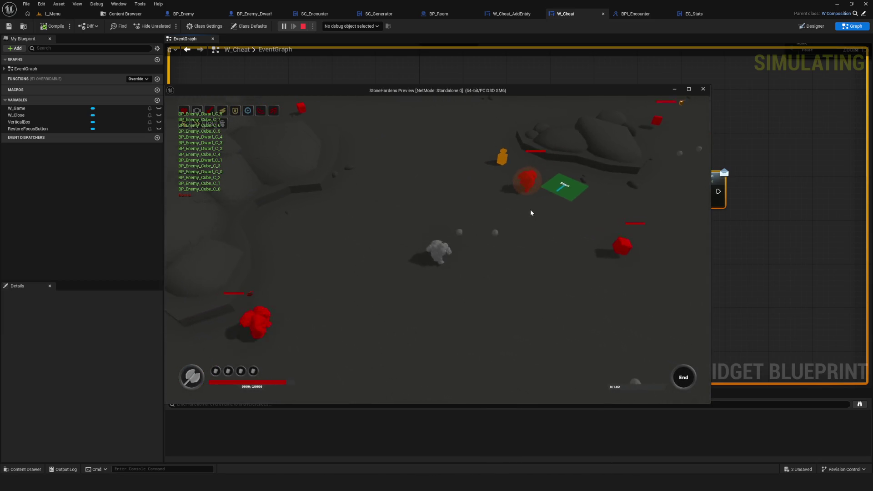
key("Tab")
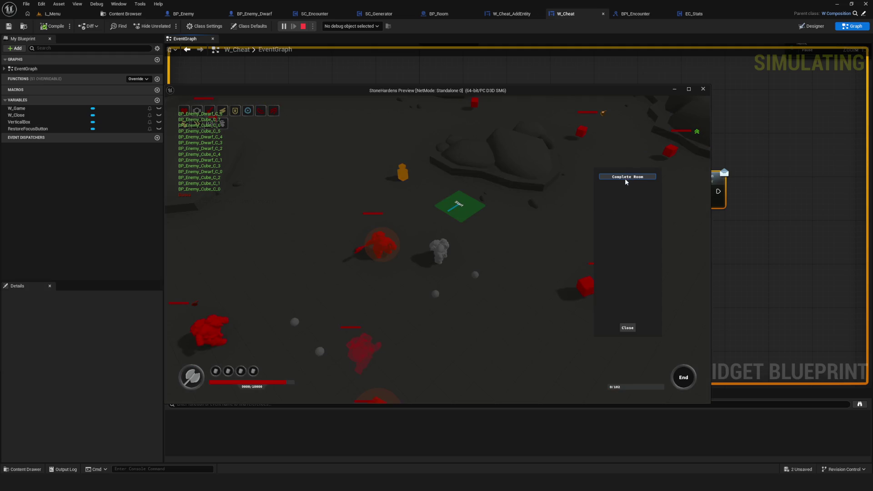
left_click(628, 328)
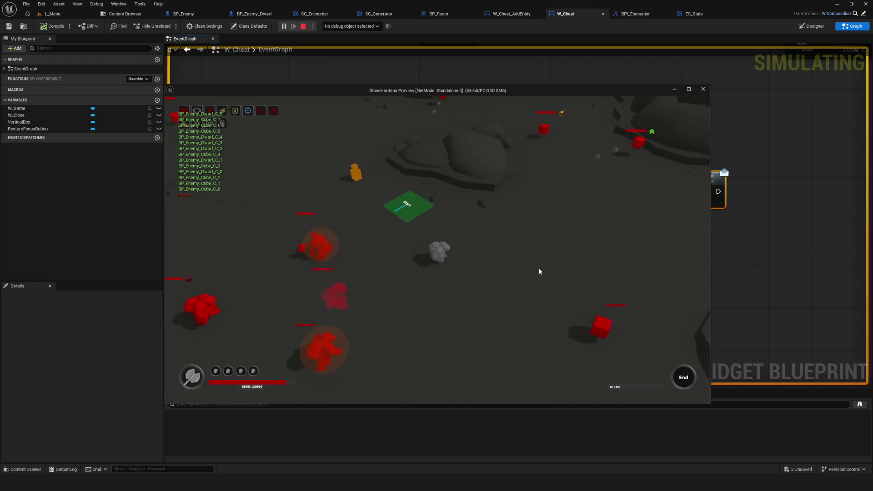
key("d")
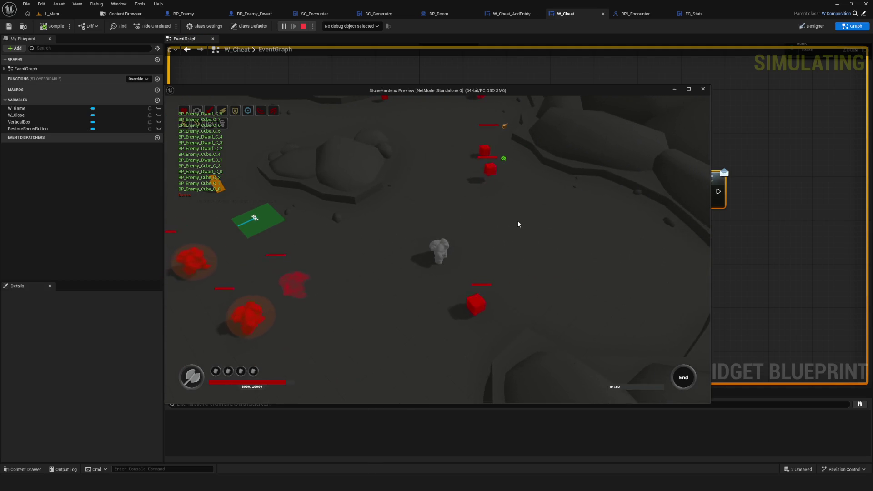
key("d")
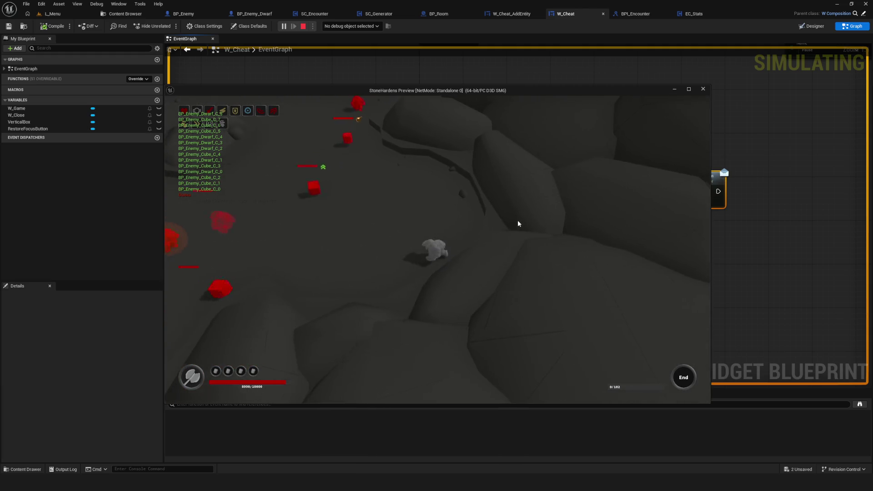
key("a")
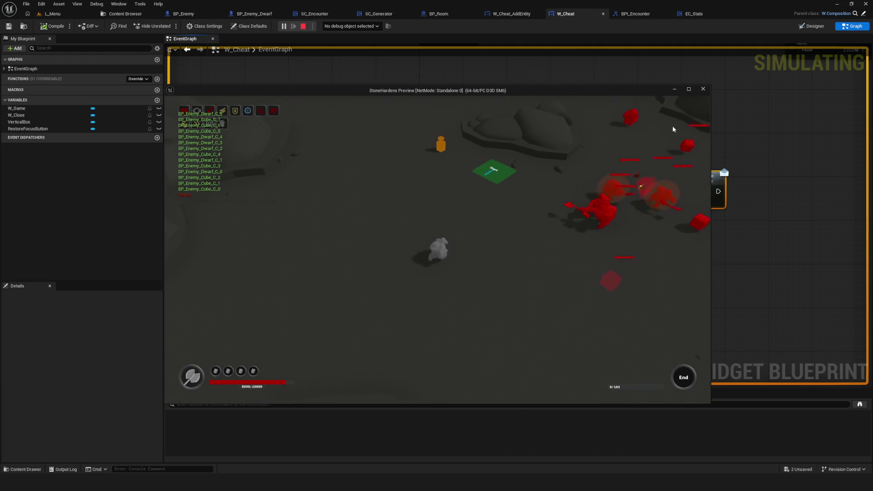
left_click(704, 88)
scroll(511, 227, "up", 3)
mouse_move(575, 191)
left_mouse_down()
mouse_move(524, 200)
mouse_move(560, 162)
mouse_move(588, 318)
left_mouse_up()
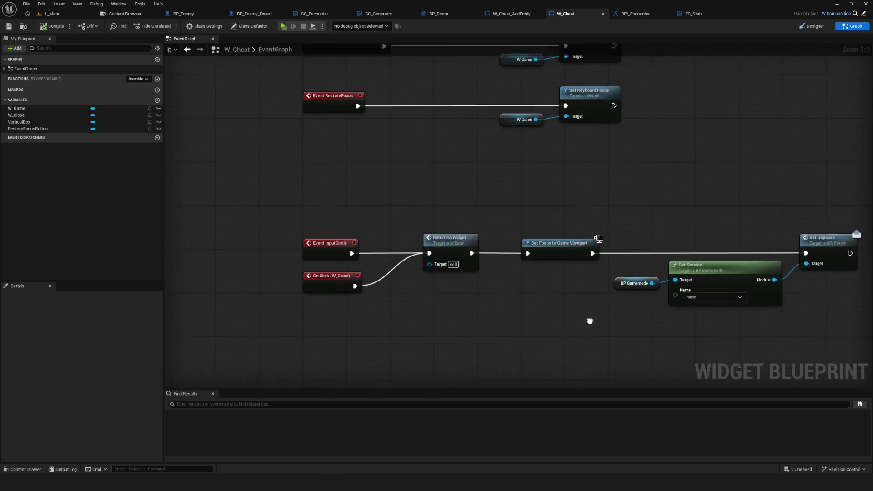
Show the Encounter folder with BP_Enemy Spawner, BPI_Encounter and SC_Encounter in the Content Browser.
scroll(516, 226, "down", 5)
scroll(528, 216, "up", 3)
left_click_drag(528, 216, 568, 184)
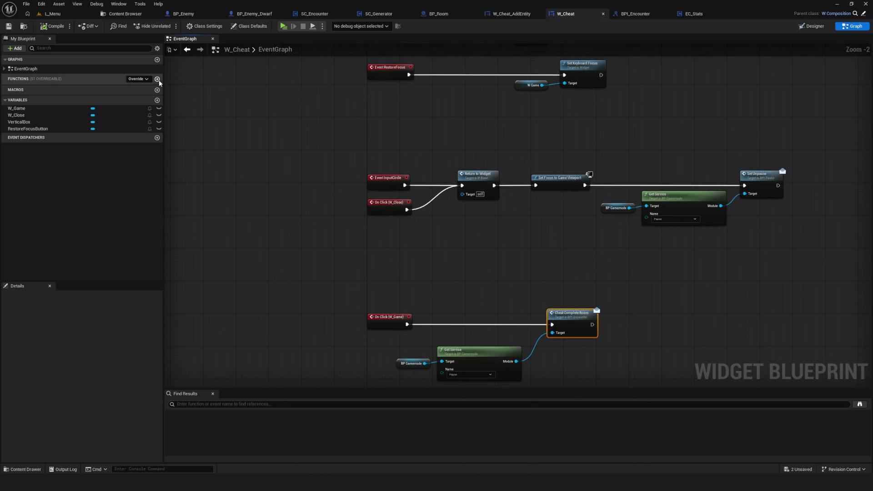
left_click(126, 14)
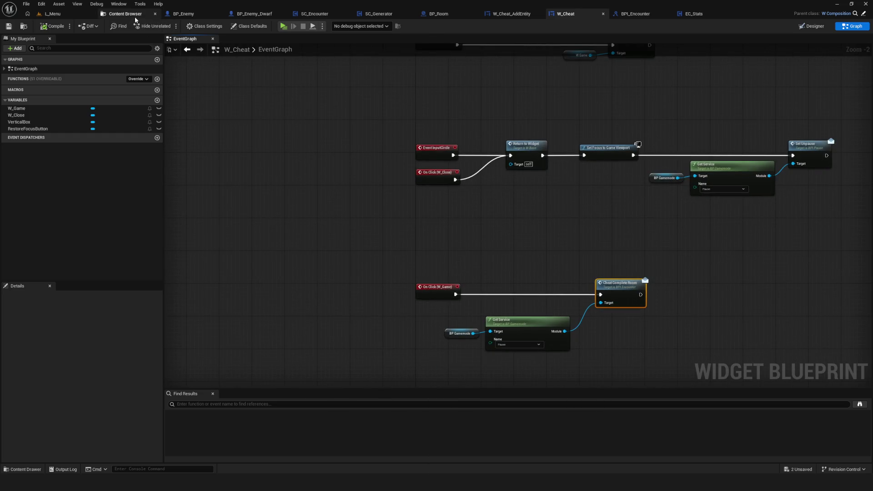
scroll(59, 171, "up", 10)
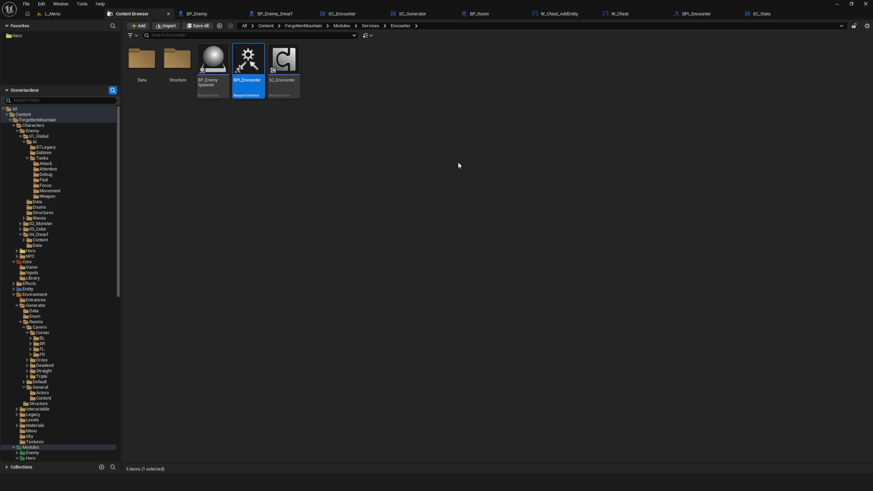
Back in W_Cheat's graph, try shifting Get Service and Cheat Complete Room right, then undo.
left_click(624, 18)
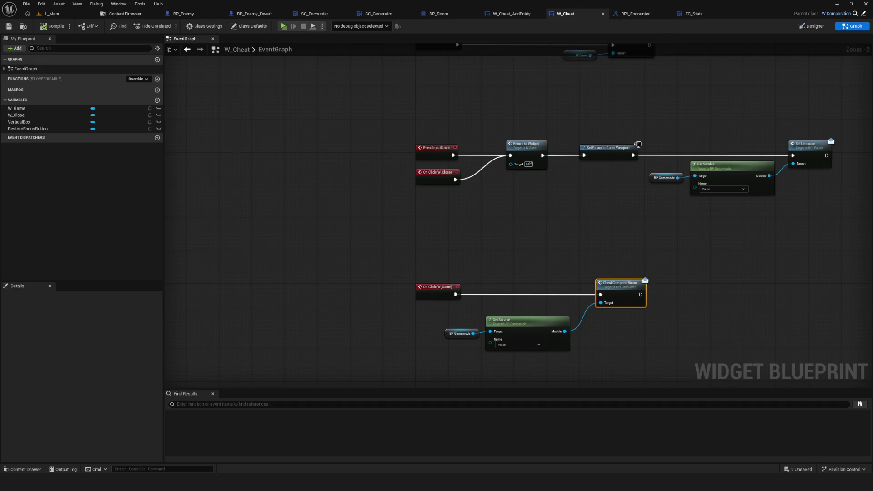
left_click_drag(461, 187, 654, 337)
left_click_drag(505, 233, 684, 235)
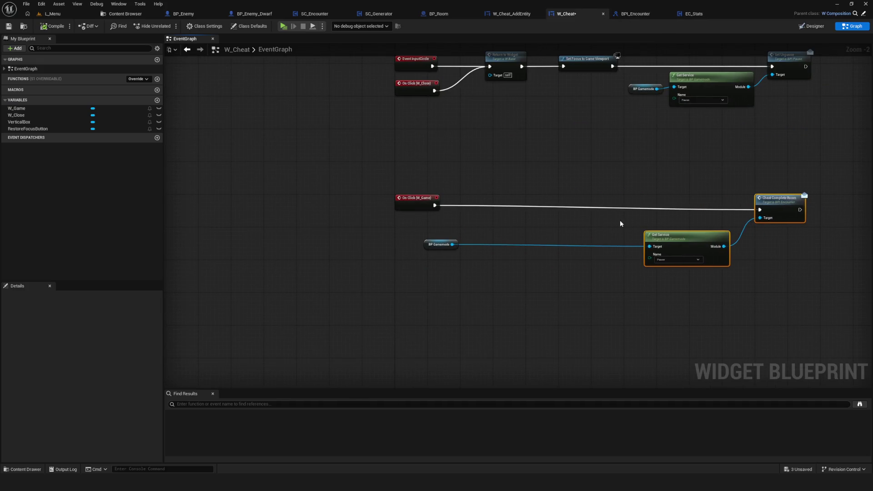
key("ctrl+z")
mouse_move(614, 233)
left_mouse_down()
mouse_move(849, 238)
mouse_move(725, 220)
left_mouse_up()
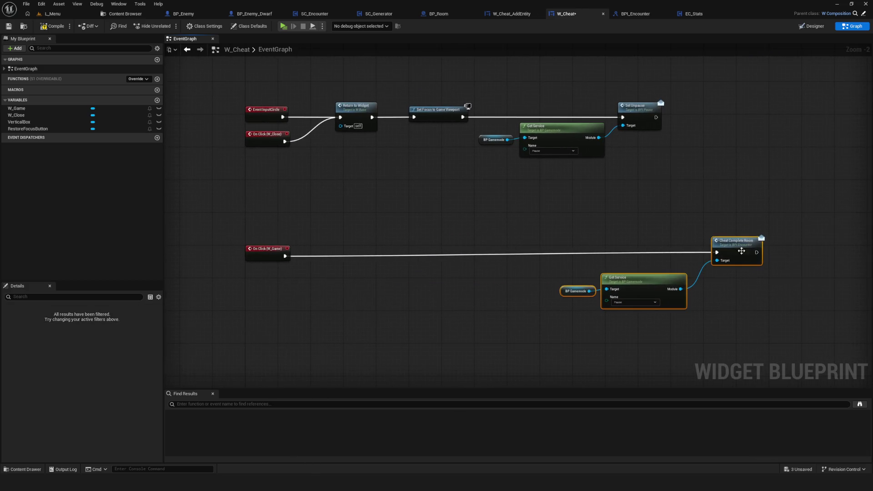
key("ctrl+z")
key("ctrl+z")
Duplicate the close-handling chain and wire it from On Click (W_Game) through Set Unpause into Cheat Complete Room.
left_click_drag(690, 101, 329, 165)
key("ctrl+c")
key("ctrl+v")
mouse_move(326, 262)
left_mouse_down()
mouse_move(450, 240)
mouse_move(419, 241)
left_mouse_up()
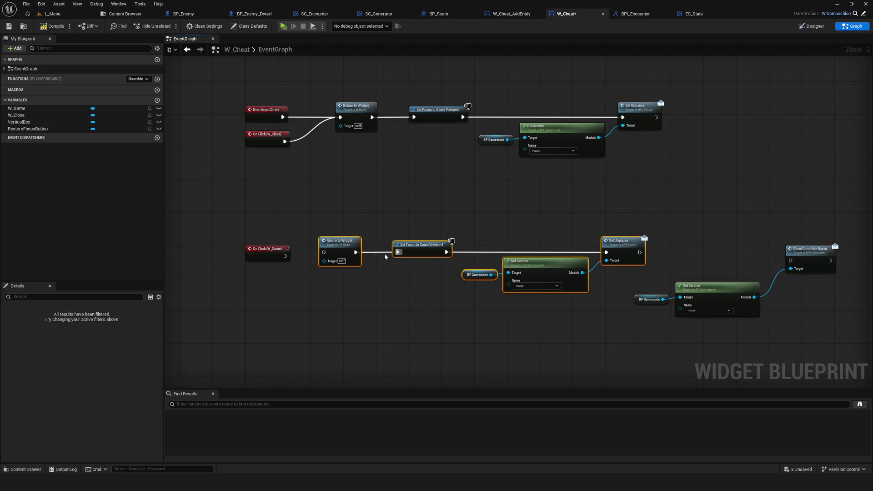
scroll(309, 246, "up", 2)
left_click_drag(276, 259, 324, 259)
left_click_drag(585, 211, 424, 182)
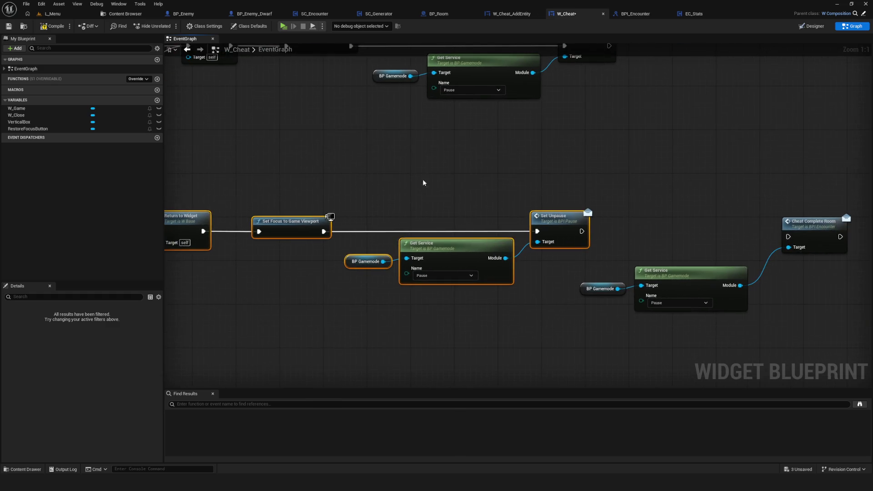
mouse_move(582, 231)
left_mouse_down()
mouse_move(783, 228)
mouse_move(789, 236)
left_mouse_up()
Move the Cheat Complete Room group further right and start a play session.
mouse_move(611, 191)
left_mouse_down()
mouse_move(618, 207)
mouse_move(819, 319)
left_mouse_up()
left_click_drag(812, 231, 836, 228)
scroll(629, 238, "down", 6)
scroll(576, 224, "up", 3)
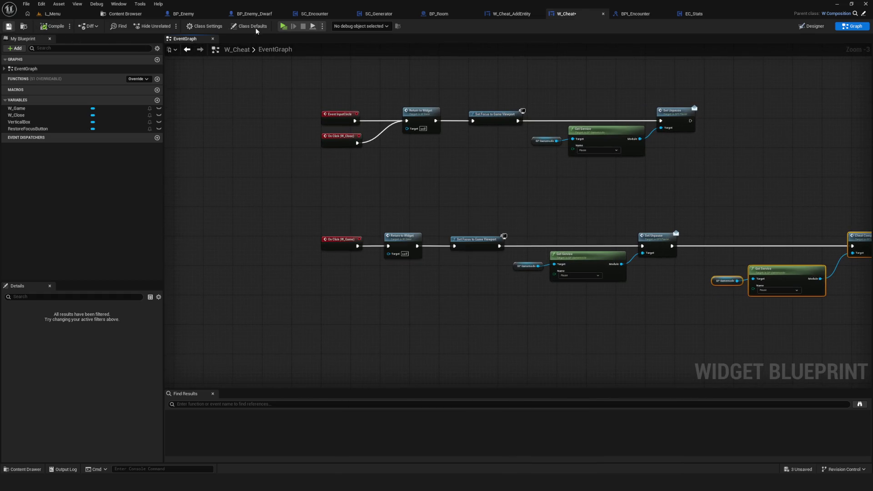
left_click(282, 26)
left_click(469, 201)
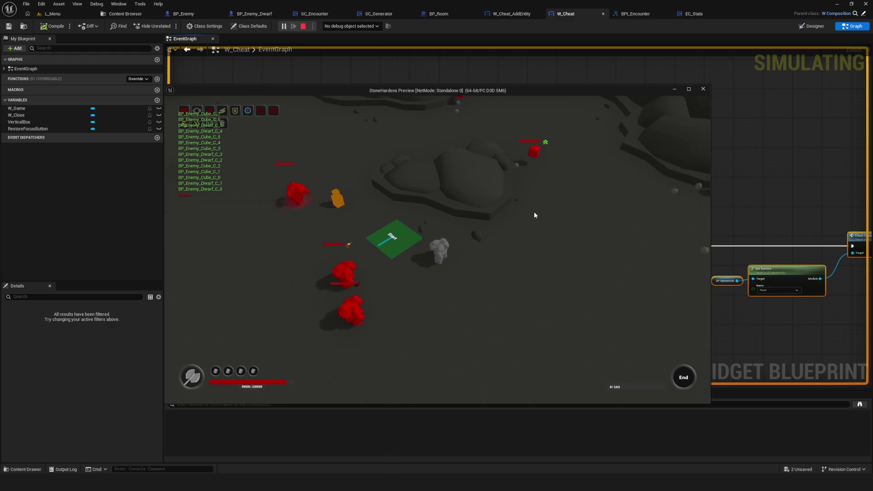
key("F1")
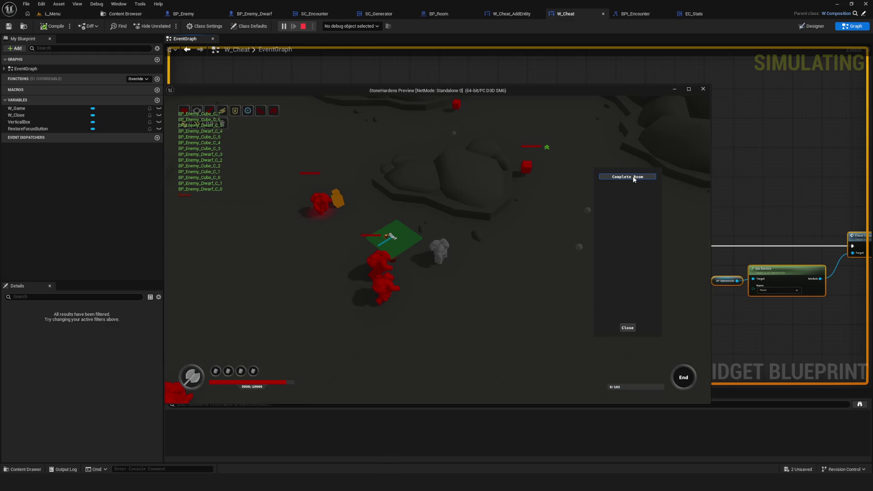
left_click(634, 177)
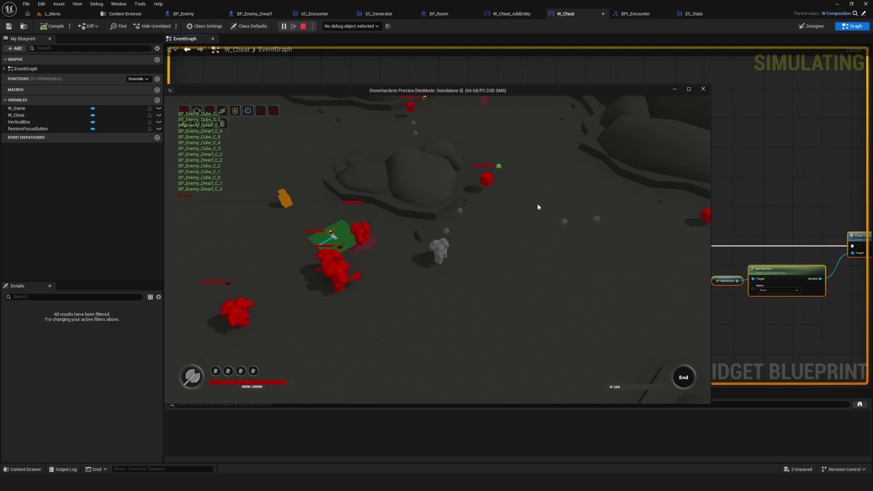
key("Escape")
scroll(503, 228, "up", 3)
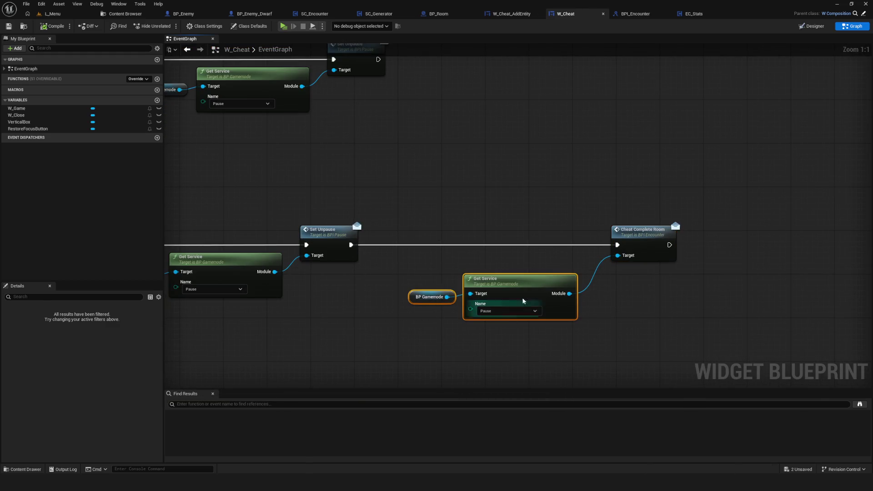
Move the BP Gamemode and Get Service nodes up into line with Cheat Complete Room.
left_click(431, 298)
left_click_drag(431, 300, 414, 300)
mouse_move(378, 265)
left_mouse_down()
mouse_move(447, 312)
mouse_move(491, 318)
left_mouse_up()
left_click_drag(512, 293, 529, 276)
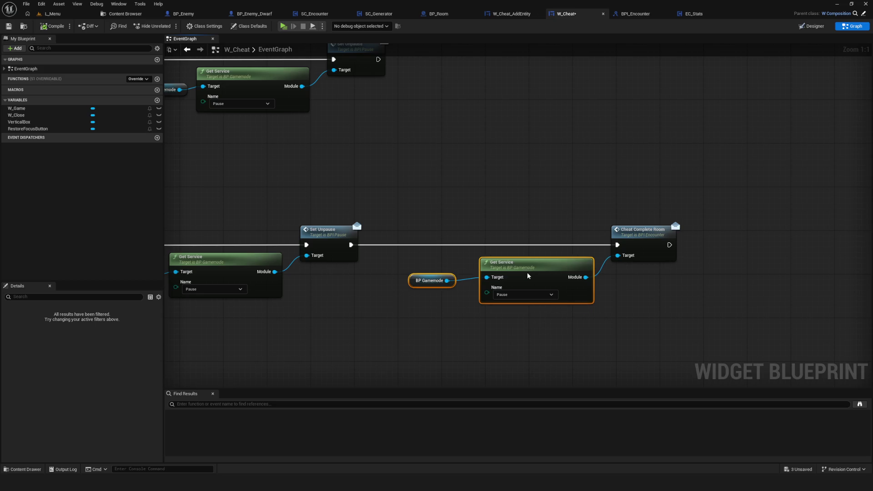
left_click_drag(426, 338, 422, 315)
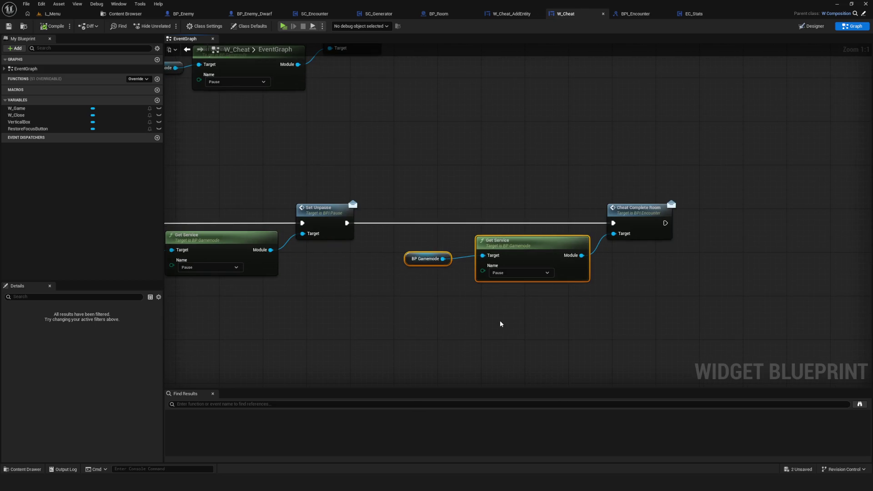
Set Get Service's name to Encounter, save W_Cheat, and launch the game with Alt+P.
left_click(637, 214)
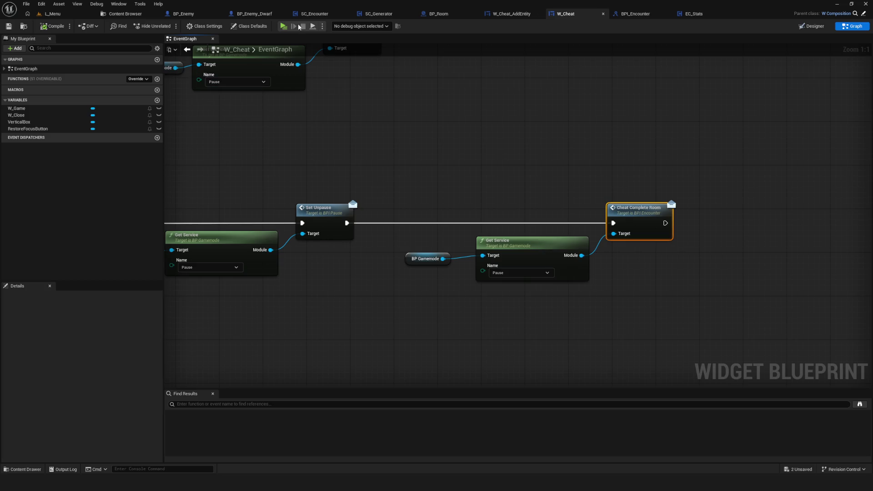
left_click(503, 274)
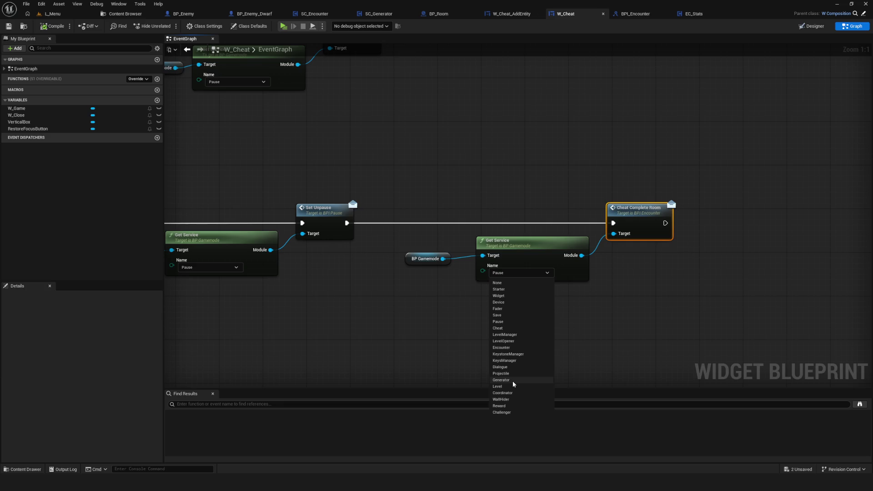
left_click(502, 347)
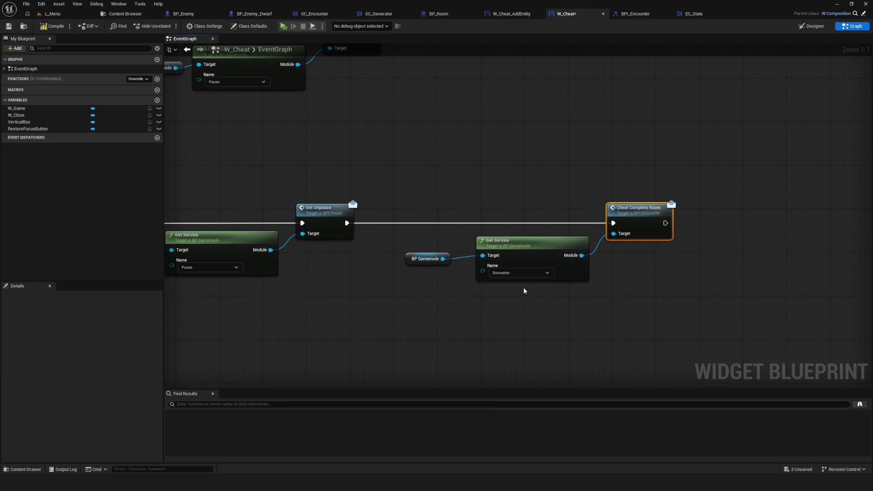
left_click(8, 26)
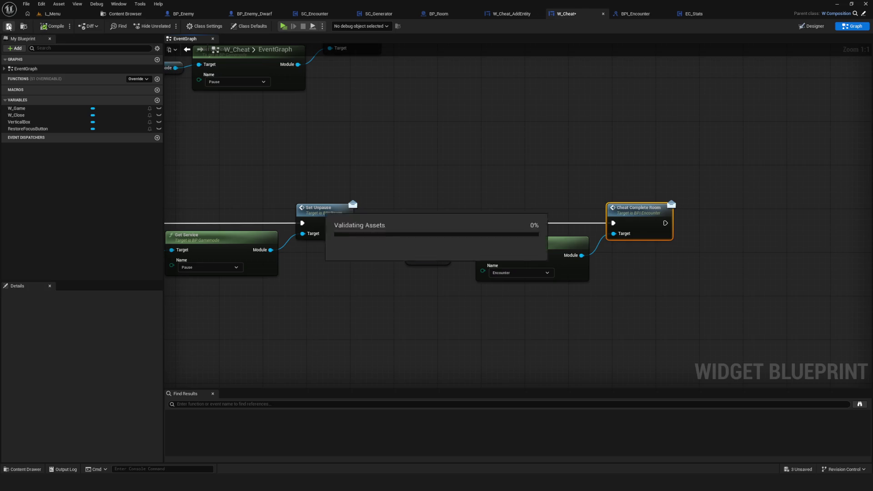
key("alt+p")
Start a New Game and use the Complete Room cheat twice to reach 102/102 enemies.
left_click(440, 198)
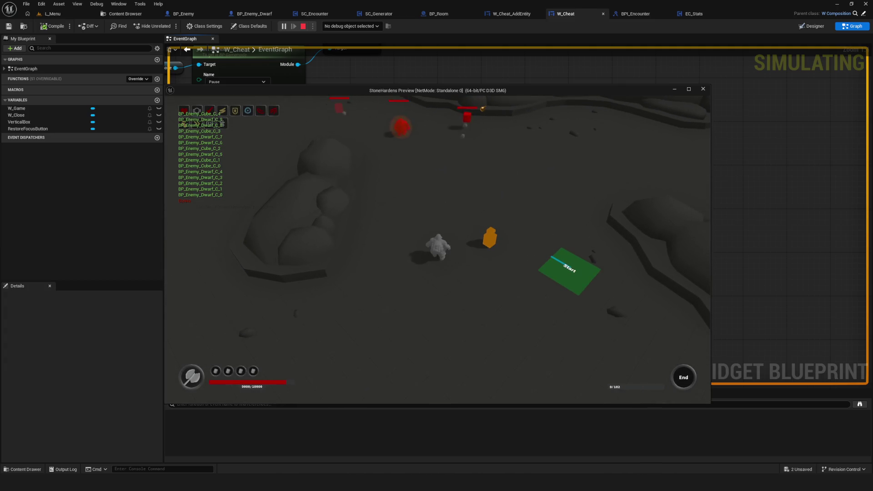
key("c")
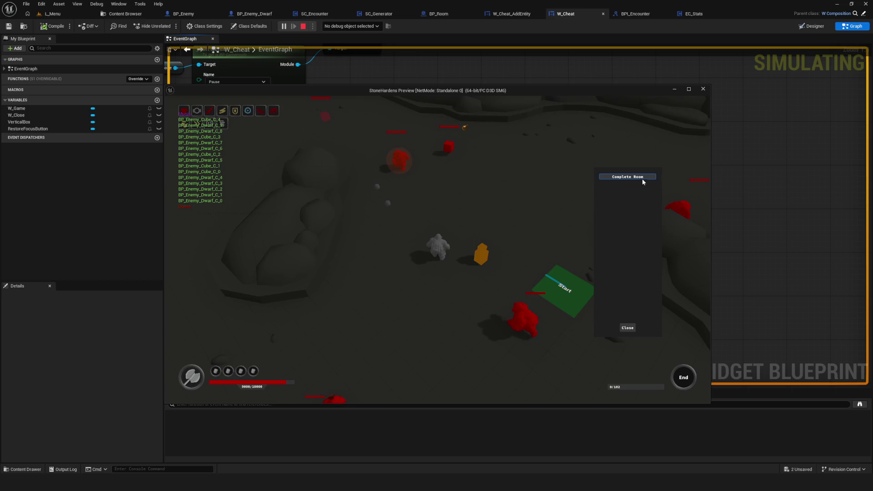
left_click(642, 178)
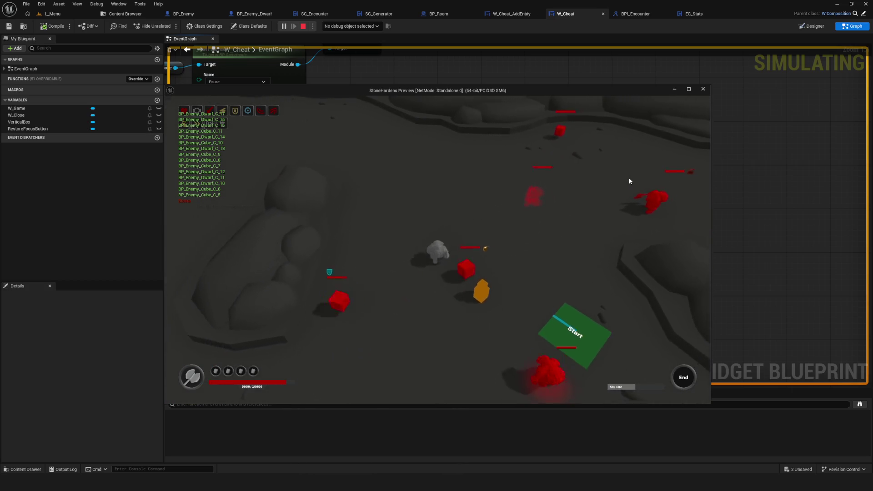
key("F1")
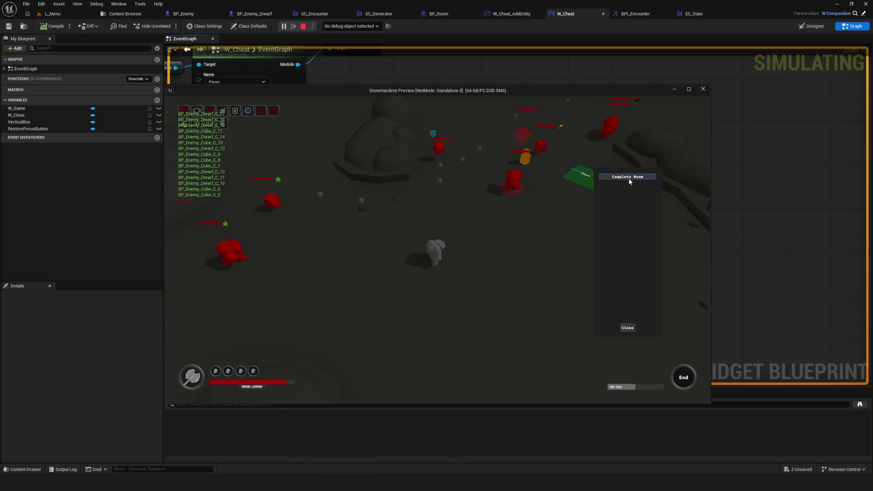
left_click(630, 178)
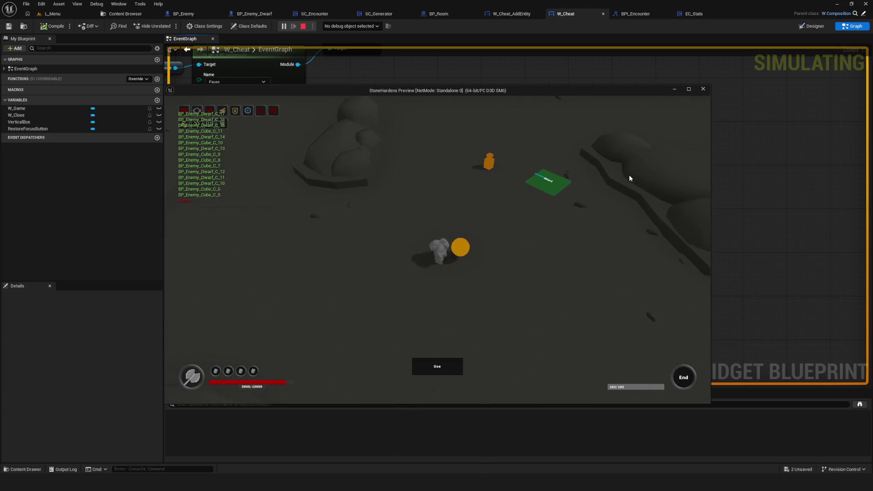
Claim the room reward, walk to the exit and continue into the next room.
key("e")
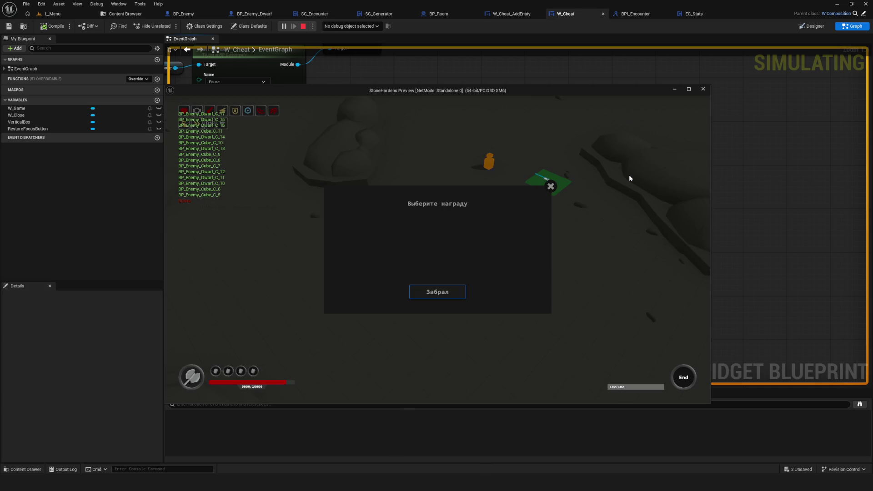
left_click(460, 296)
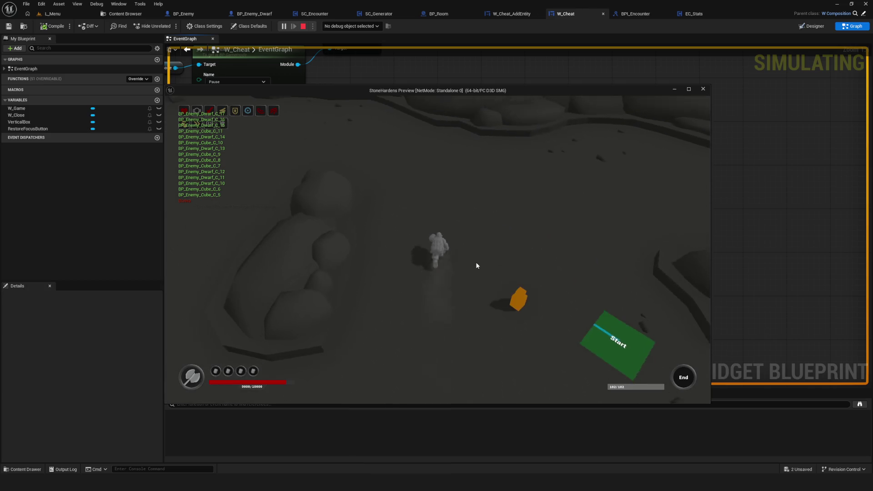
key("w")
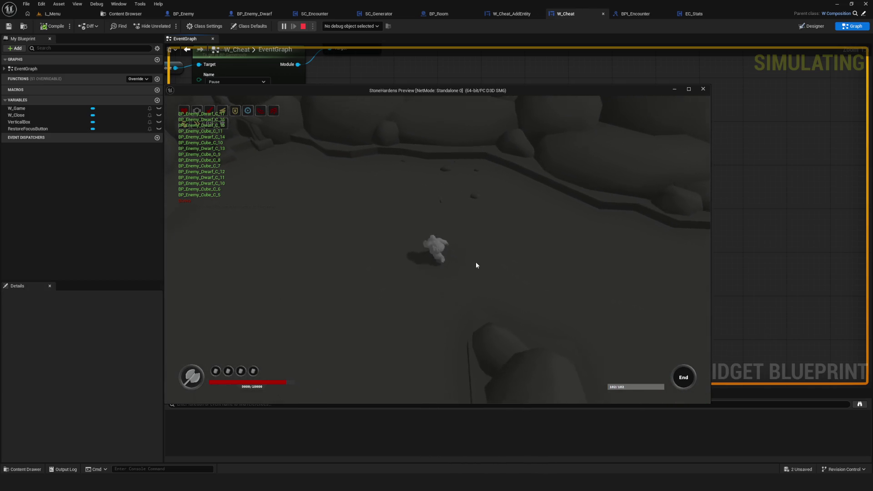
key("w")
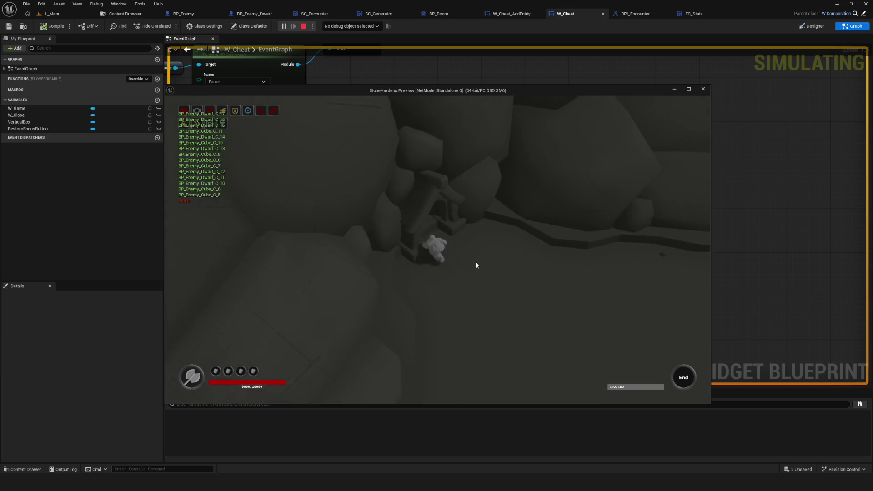
key("e")
left_click(468, 352)
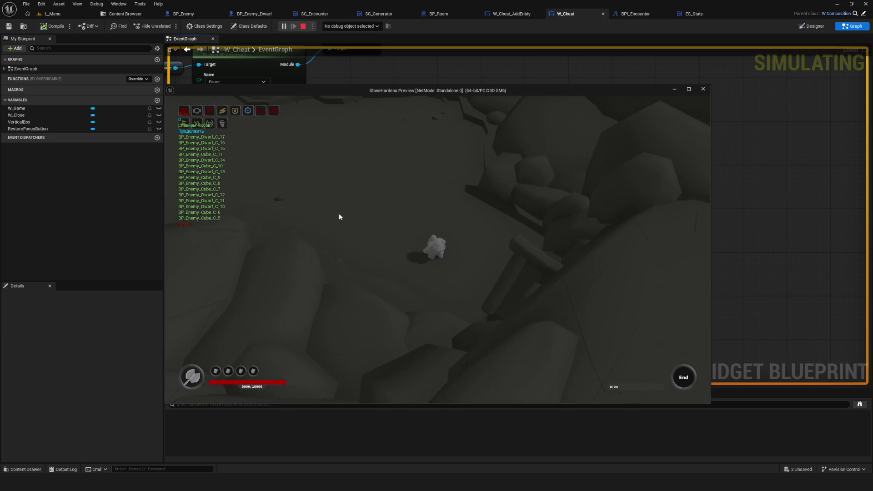
Walk the character up and to the right through the new room.
key("w")
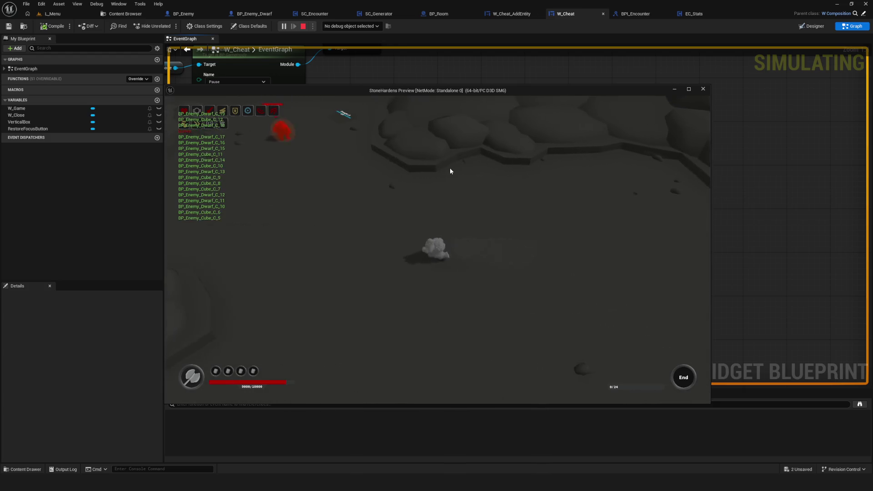
key("d")
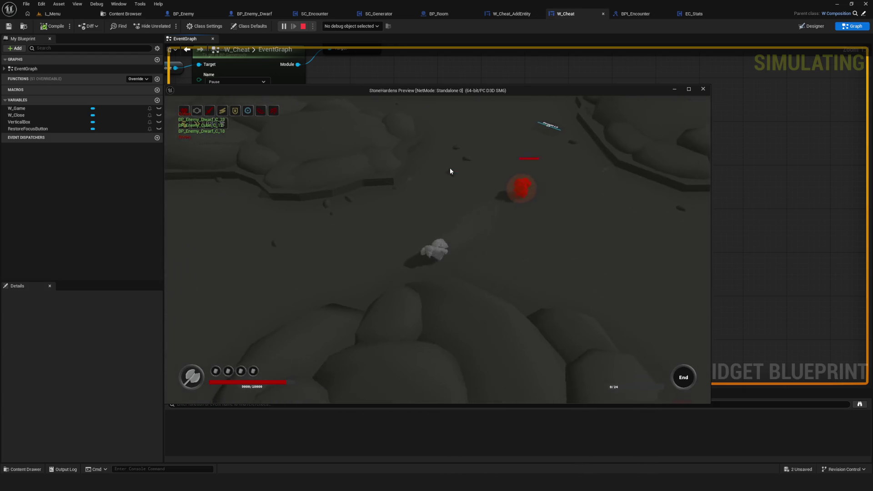
key("w")
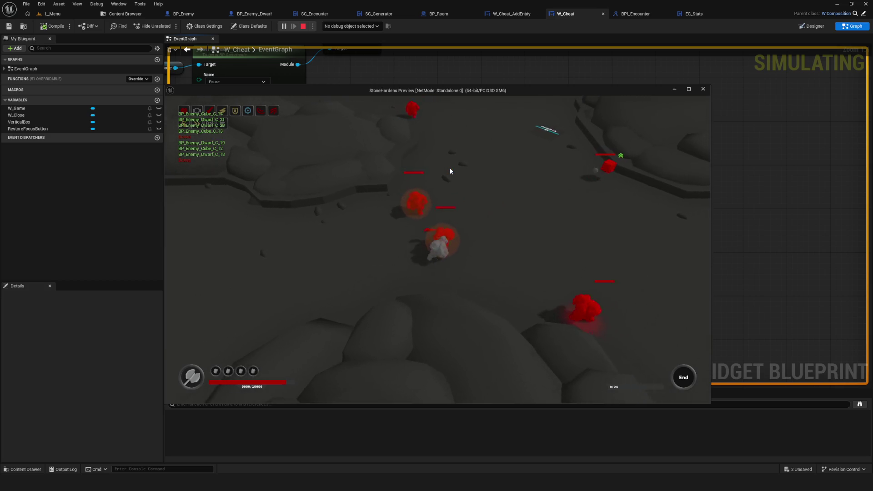
key("w")
key("d")
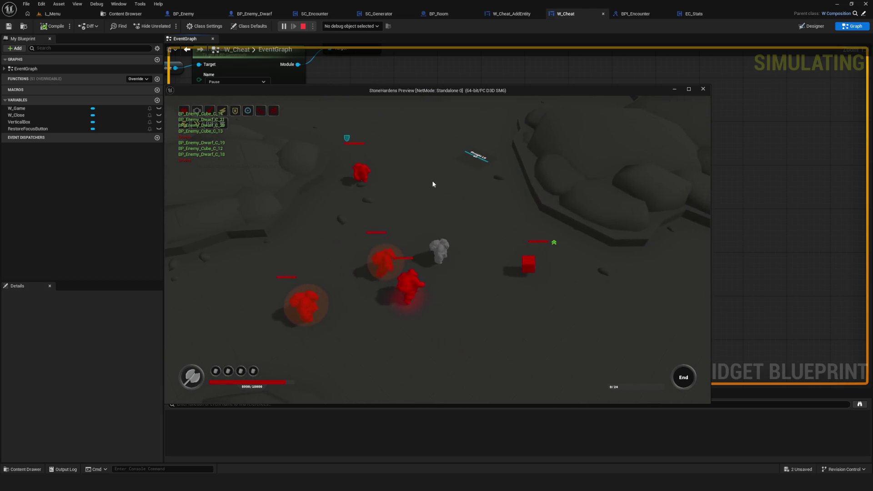
key("w")
key("d")
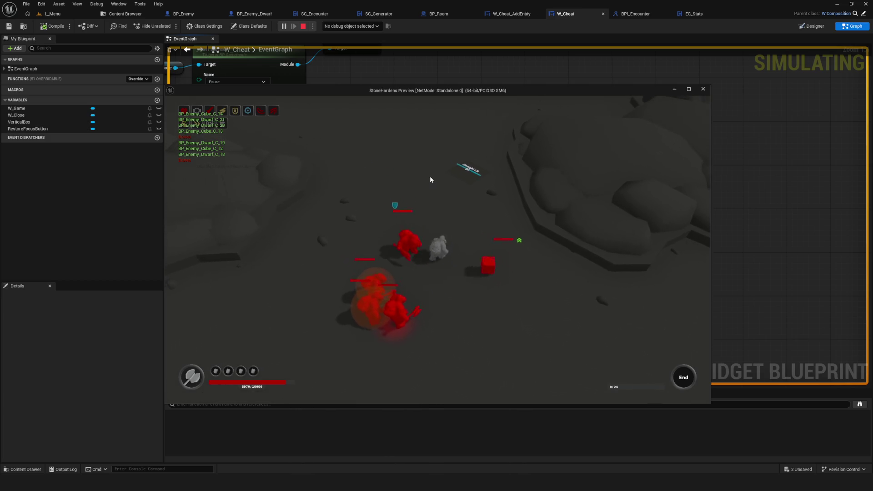
key("w")
Clear this room with the Complete Room cheat, claim the reward and head upward.
key("c")
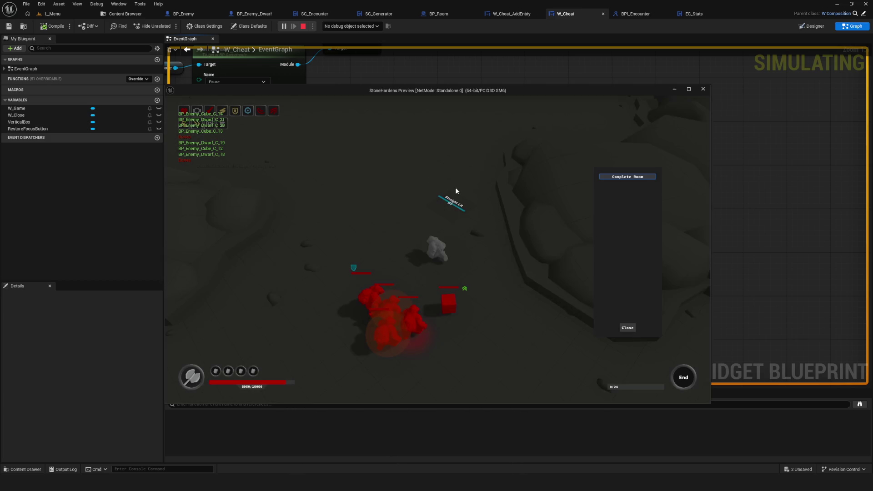
left_click(643, 178)
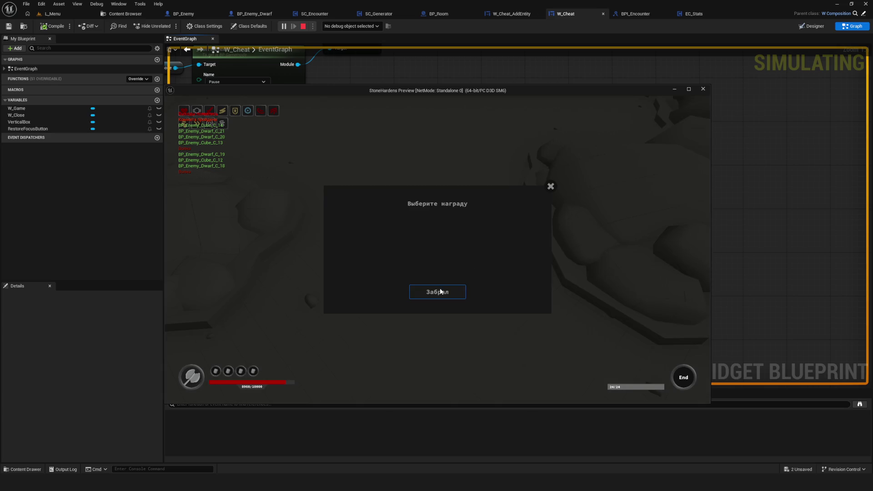
left_click(463, 292)
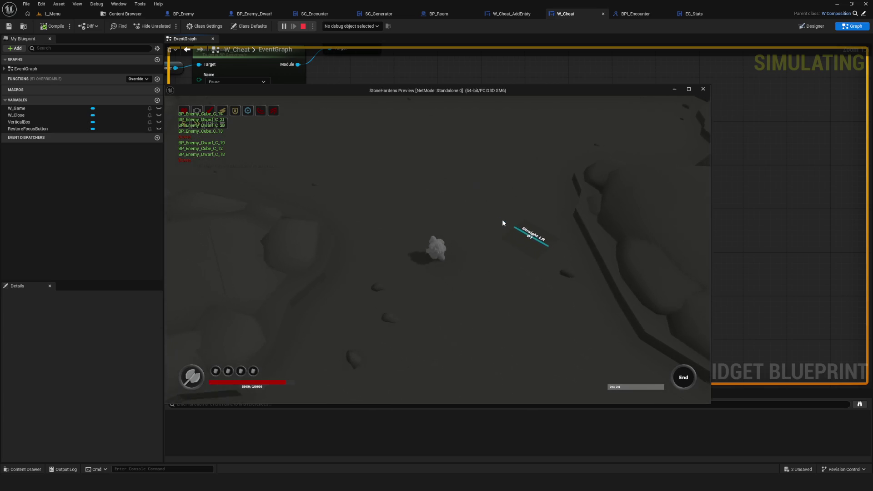
key("w")
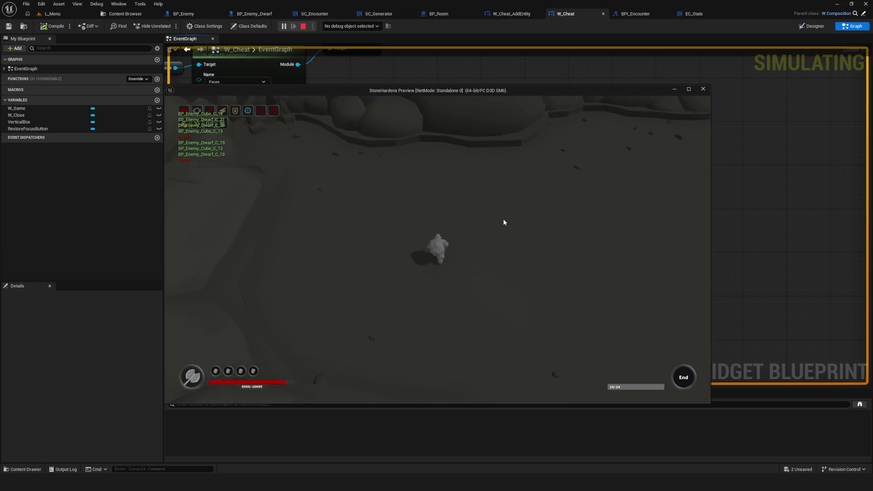
Walk to the room exit and continue without strengthening enemies.
key("d")
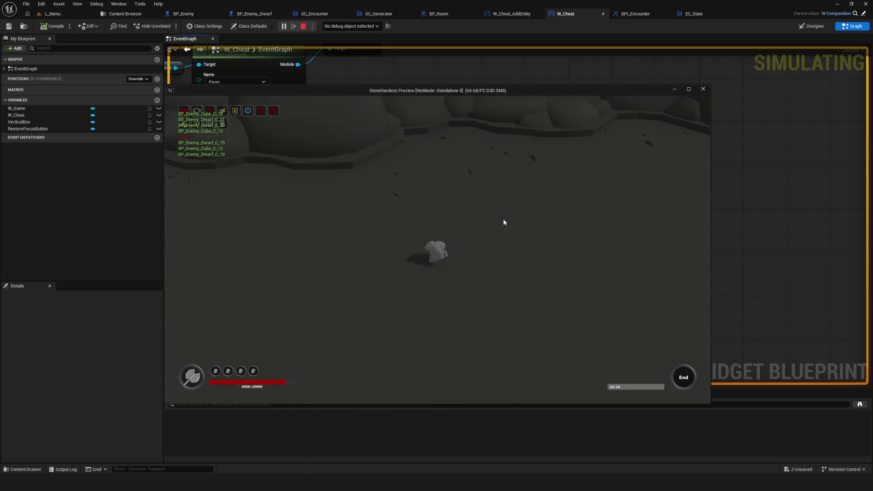
key("w")
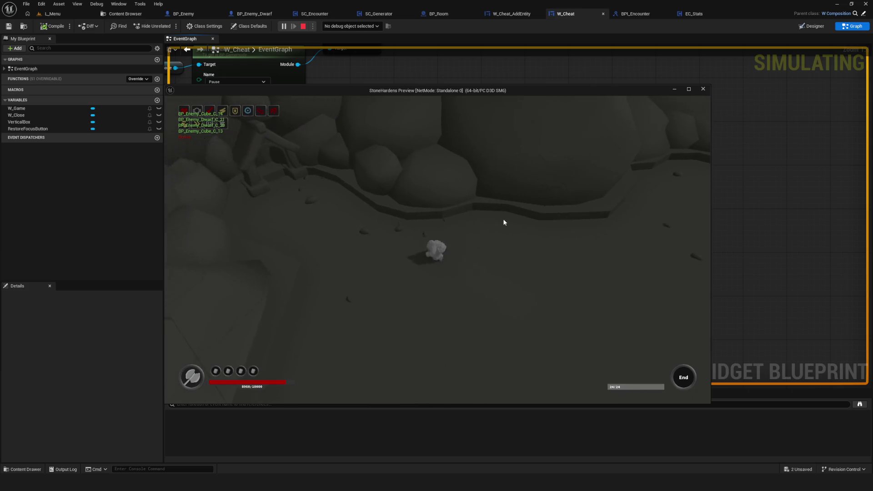
key("w")
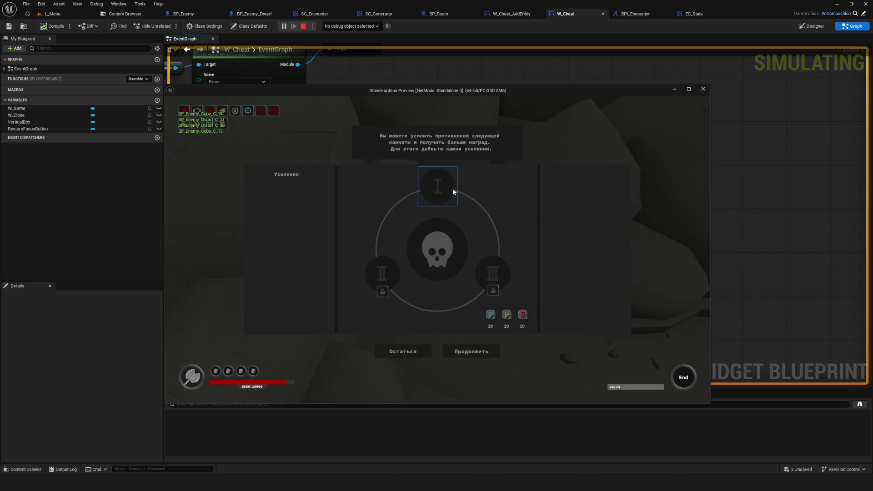
left_click(471, 351)
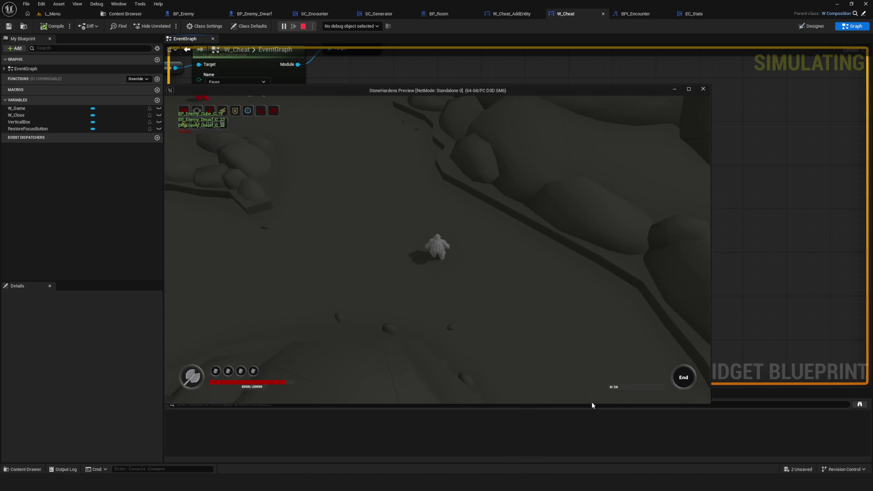
Clear the next room with the Complete Room cheat, take the reward, and walk on into the following room.
key("w")
key("w")
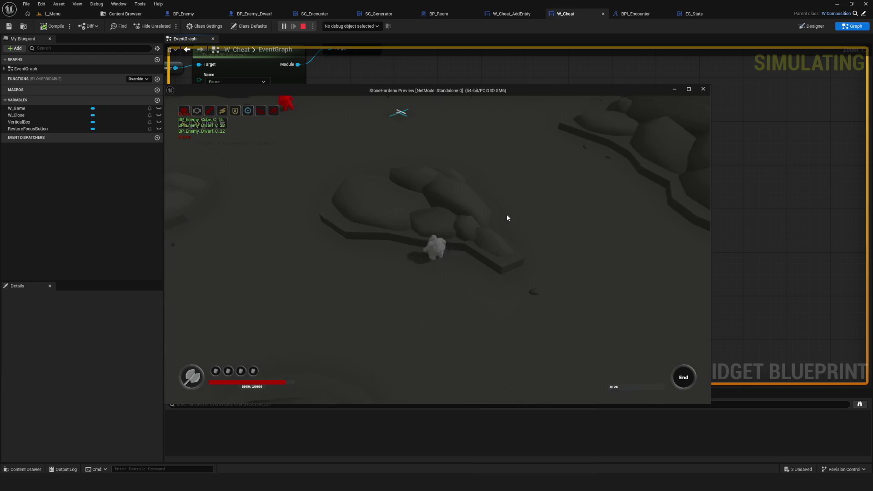
key("s")
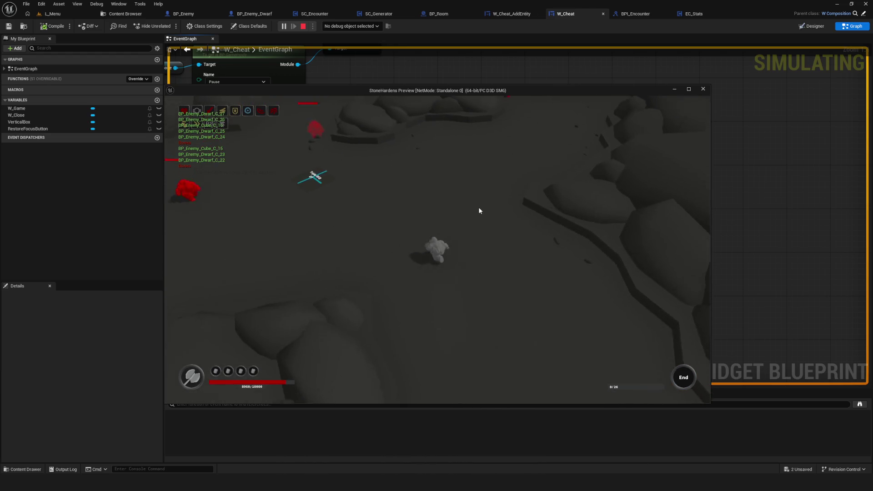
key("c")
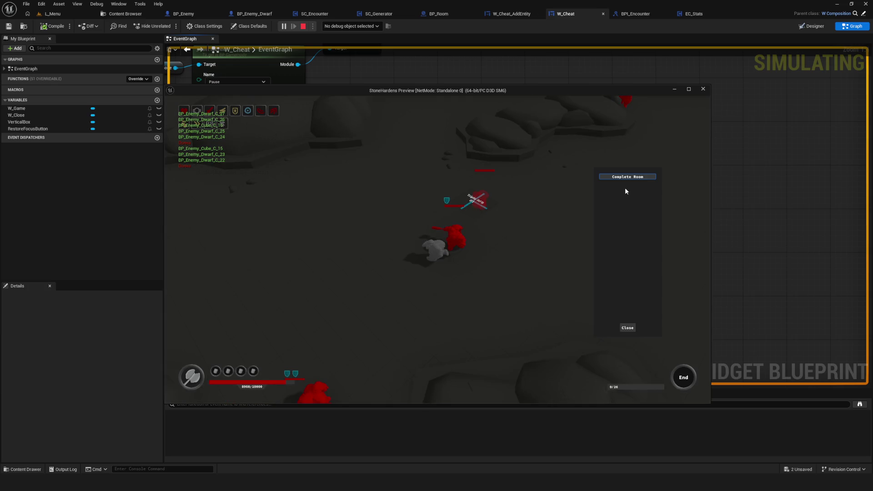
left_click(621, 177)
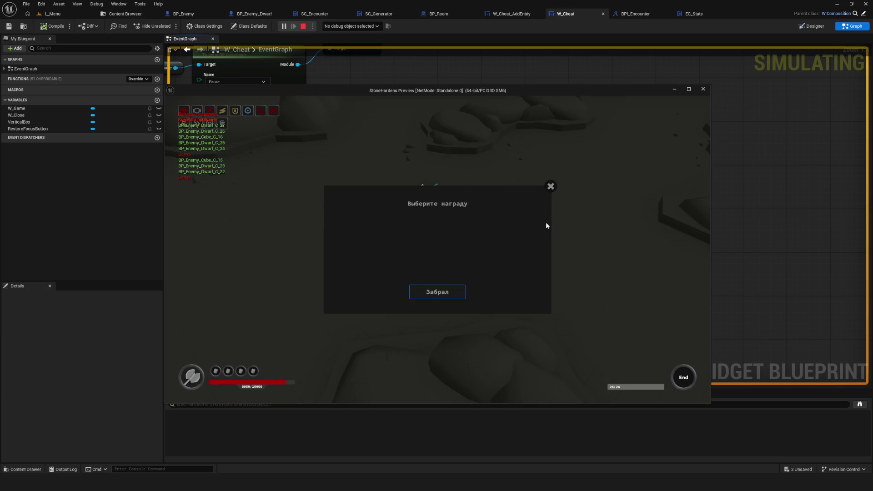
left_click(450, 290)
key("w")
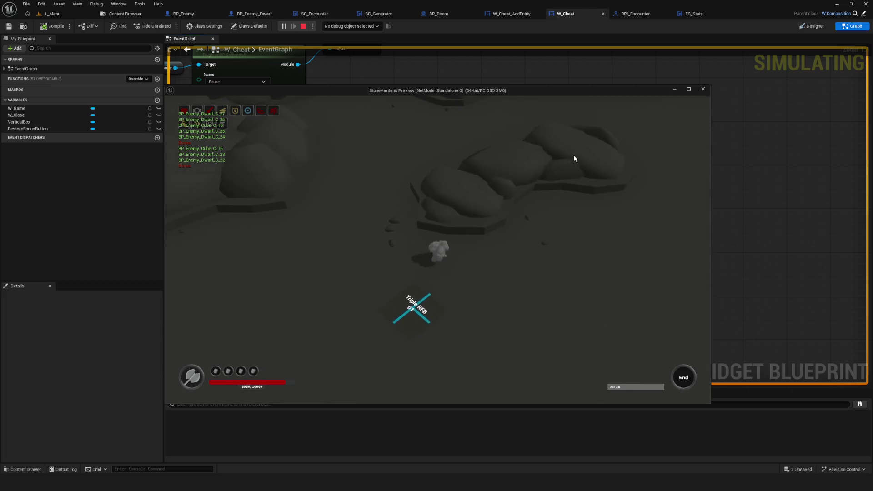
key("w")
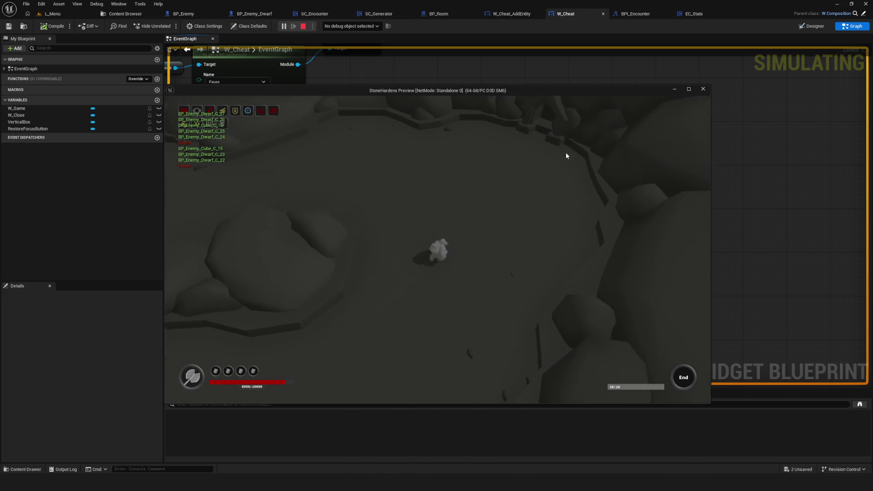
key("w")
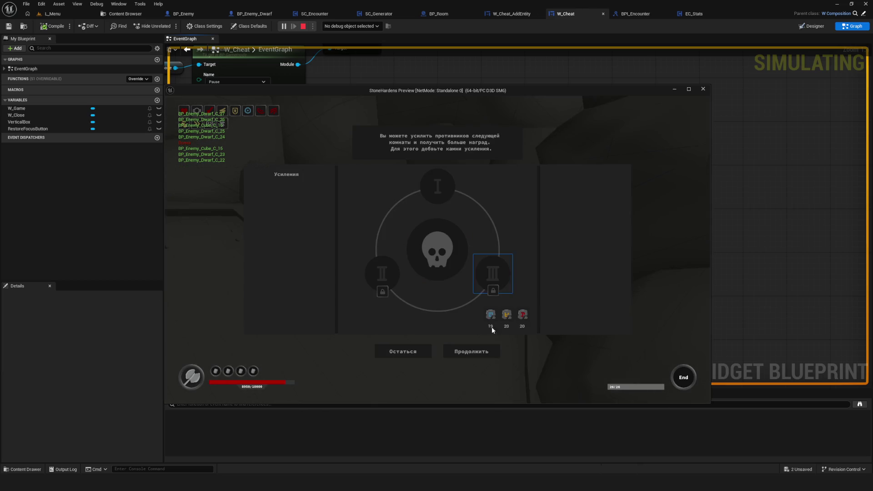
left_click(473, 353)
Cheat-complete the room, take the reward, put a stone in slot I, and continue.
key("w")
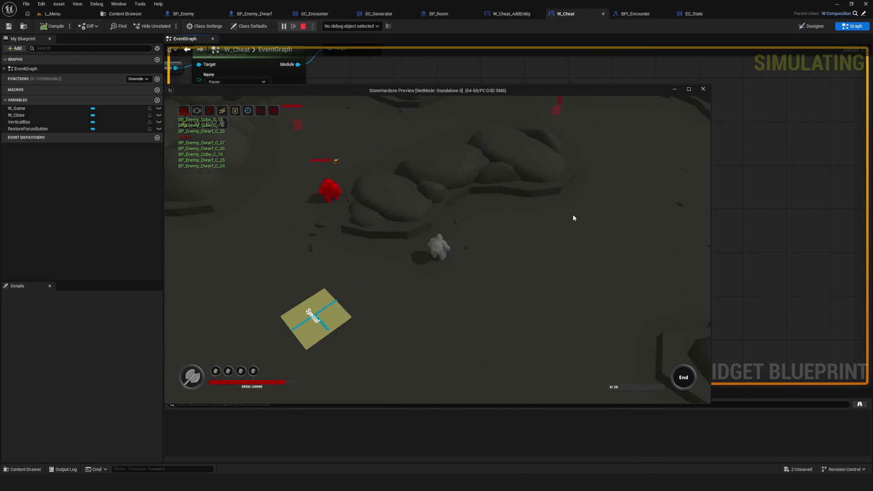
key("w")
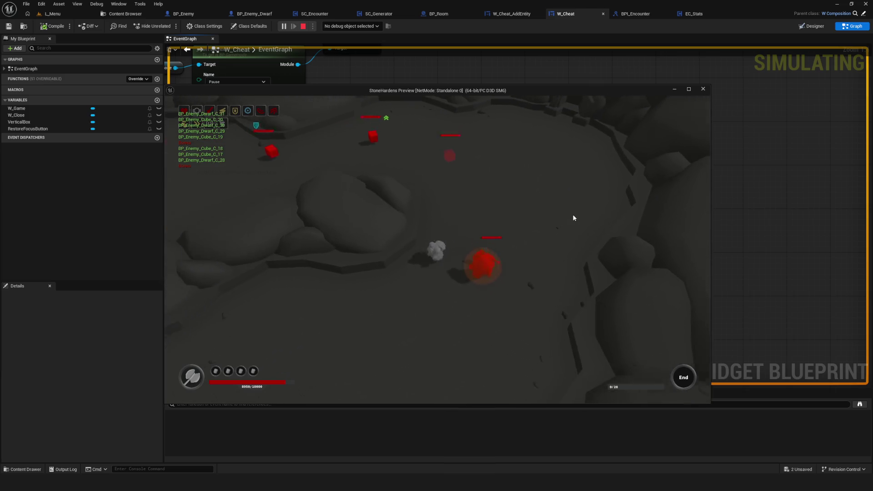
key("c")
left_click(611, 178)
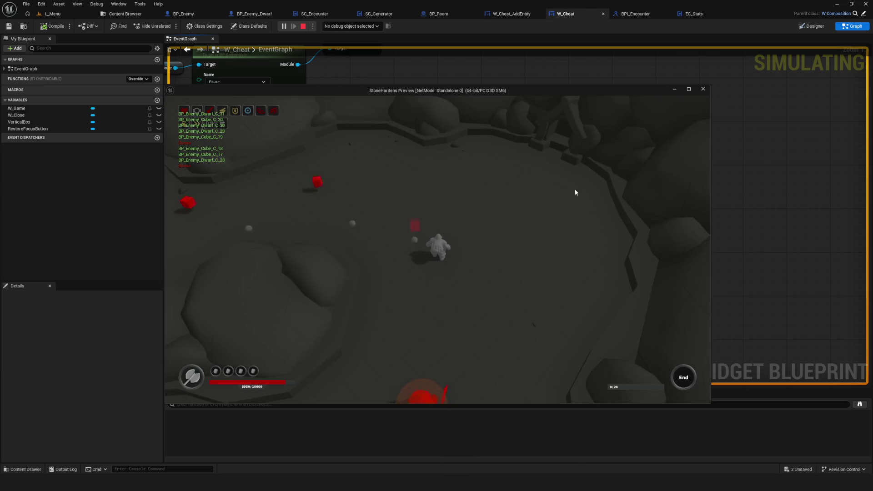
left_click(454, 293)
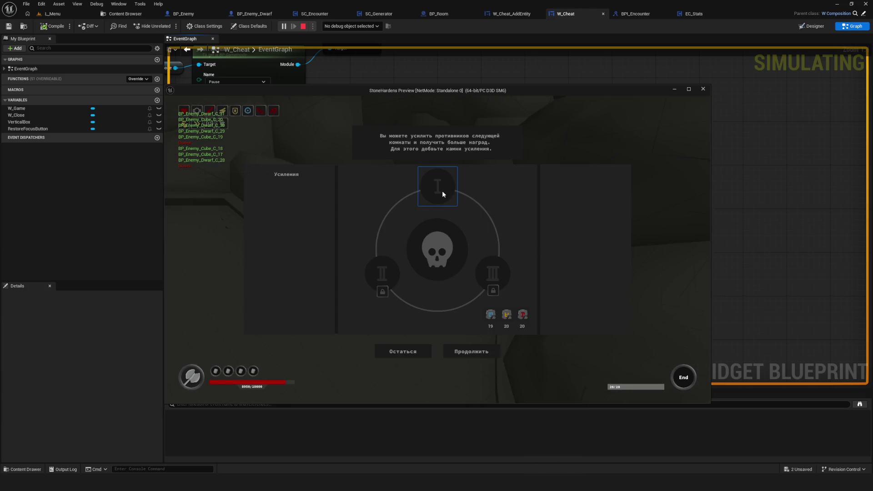
left_click(442, 191)
left_click(474, 353)
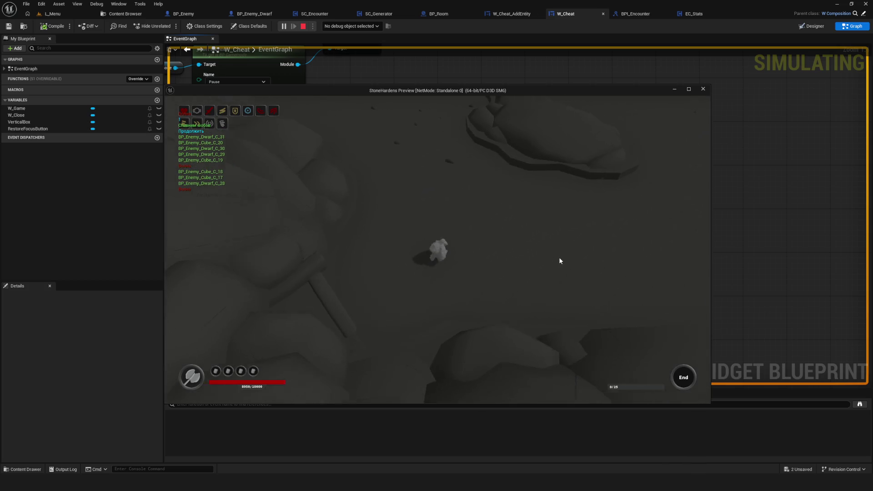
Walk into the new room, clear it with the cheat, take the reward and continue.
key("d")
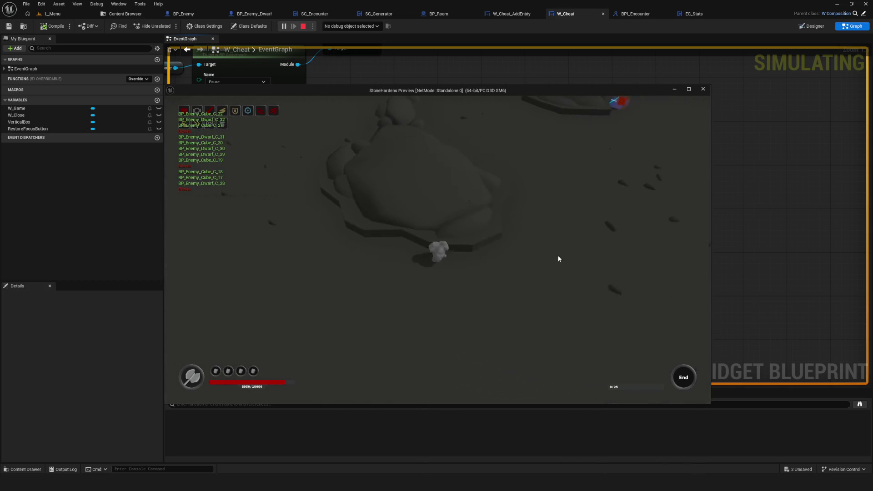
key("w")
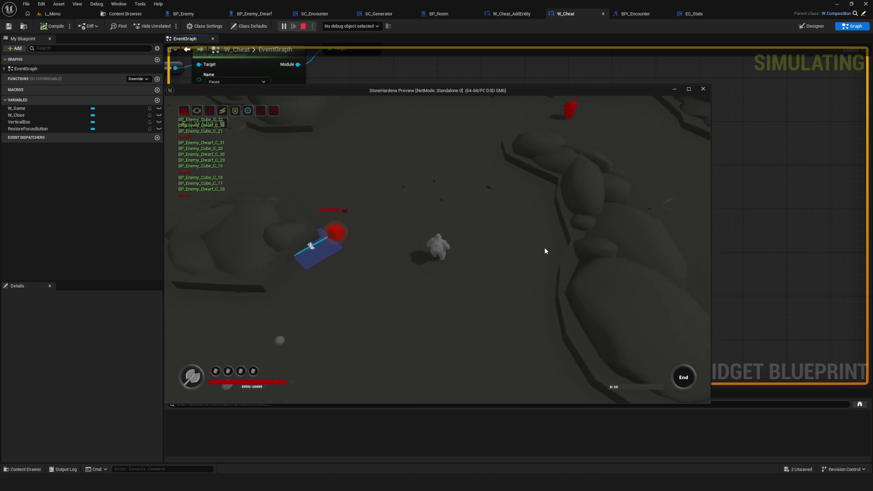
key("s")
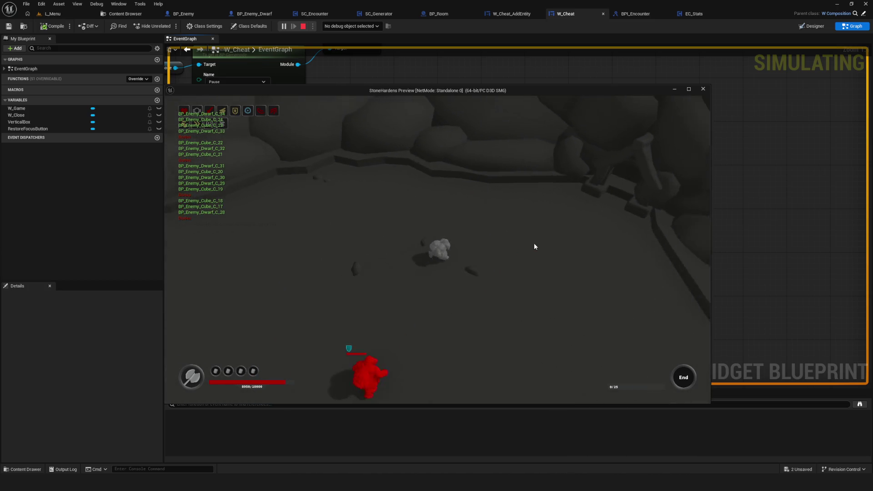
key("c")
left_click(624, 178)
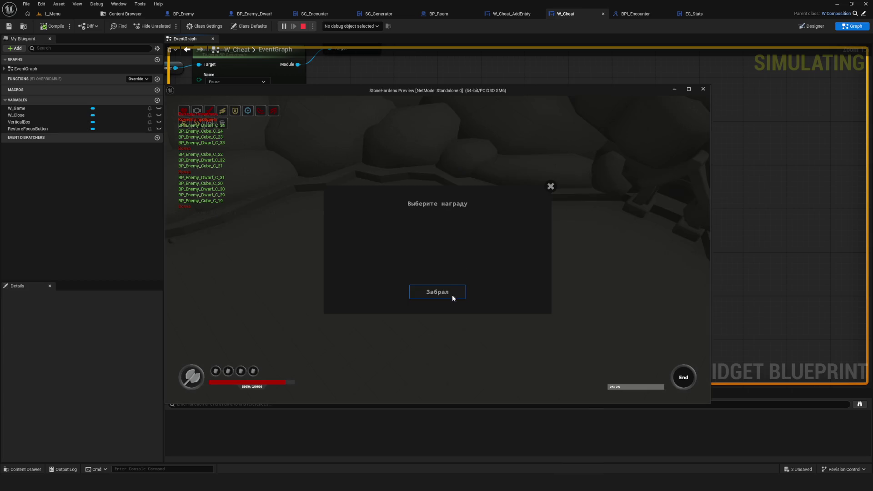
left_click(452, 296)
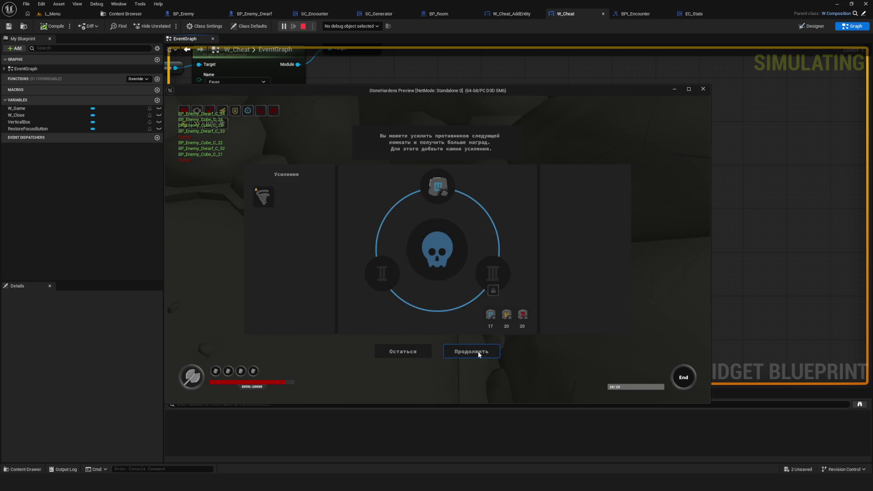
left_click(478, 352)
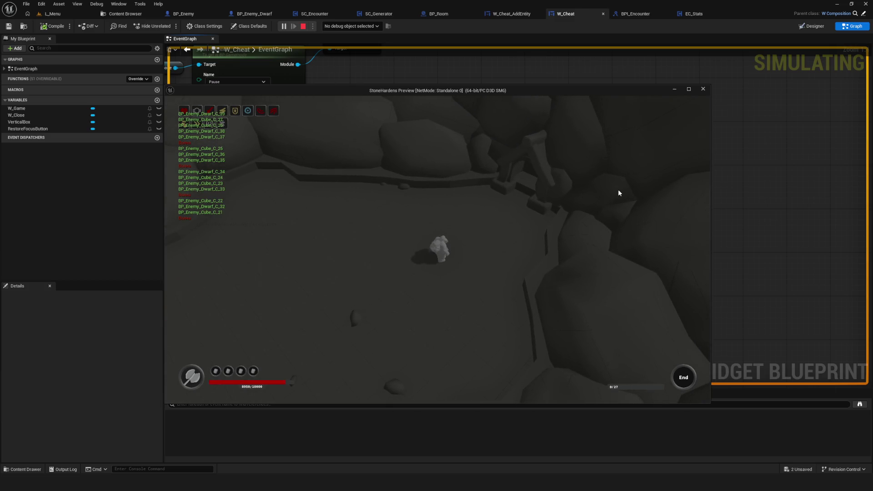
Cheat-complete one more room, take the reward, add a stone to slot I, and continue.
key("c")
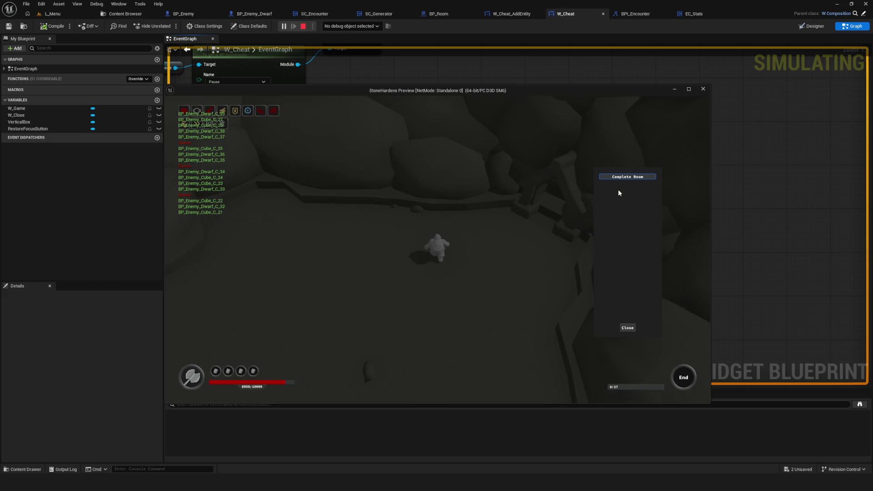
left_click(623, 178)
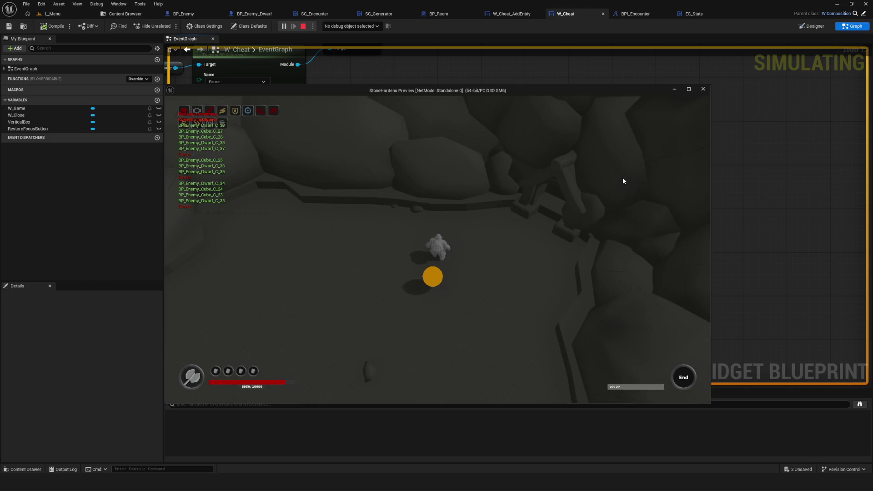
left_click(447, 295)
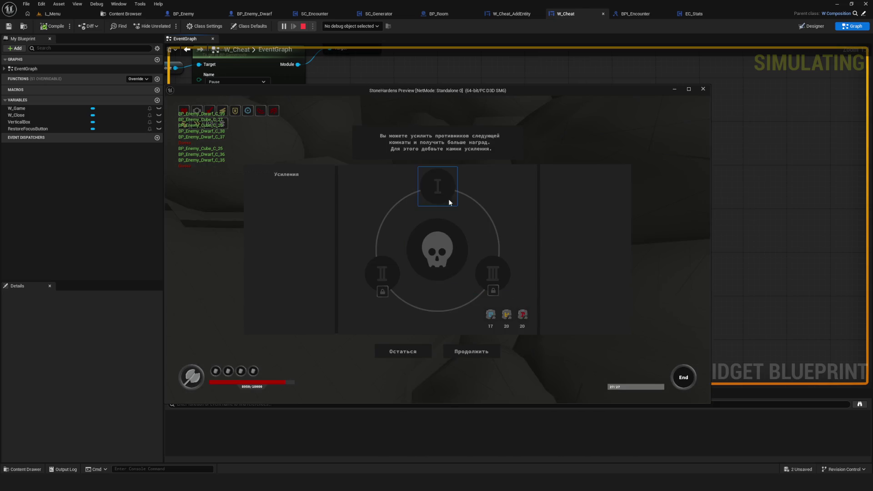
left_click(416, 357)
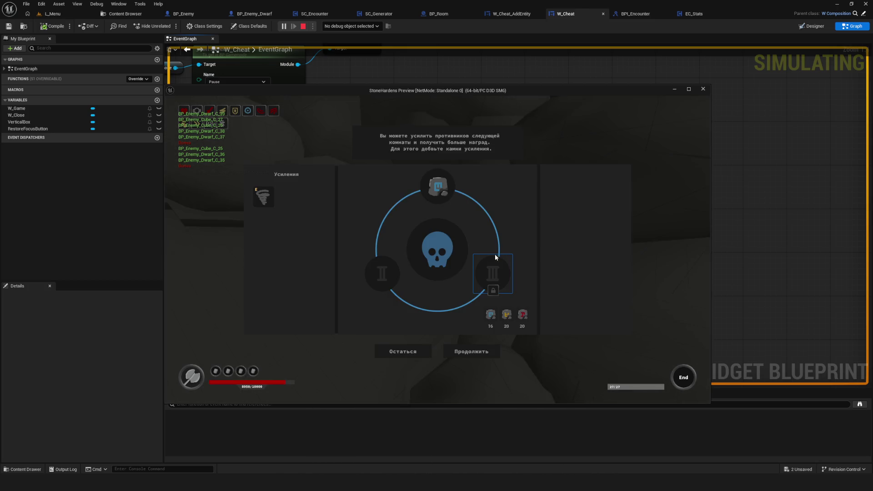
left_click(471, 356)
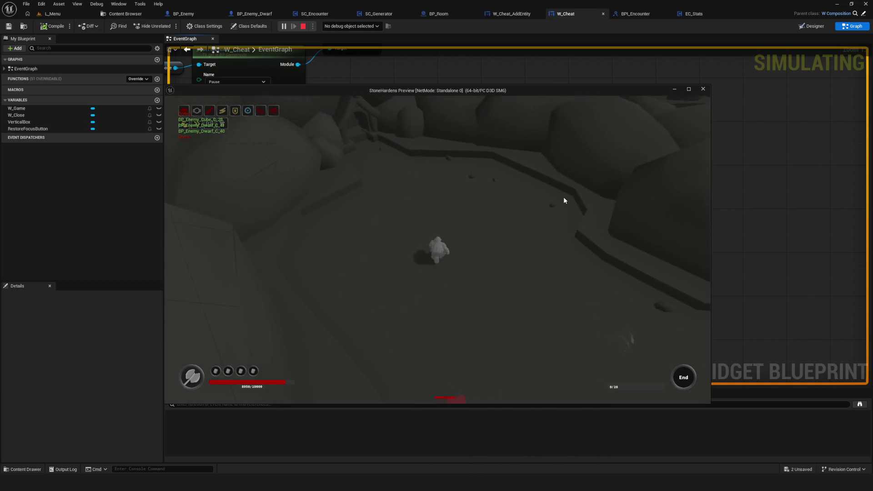
Clear the current room with the Complete Room cheat, take the reward and resume play.
key("Tab")
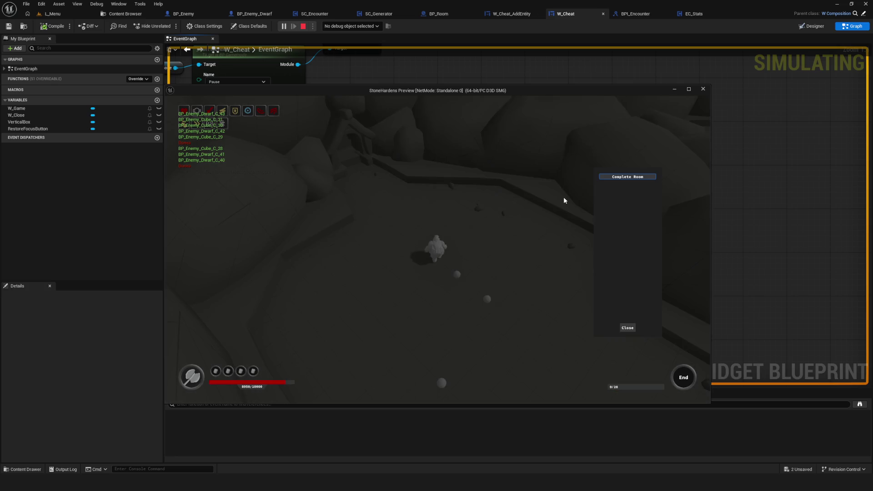
left_click(646, 177)
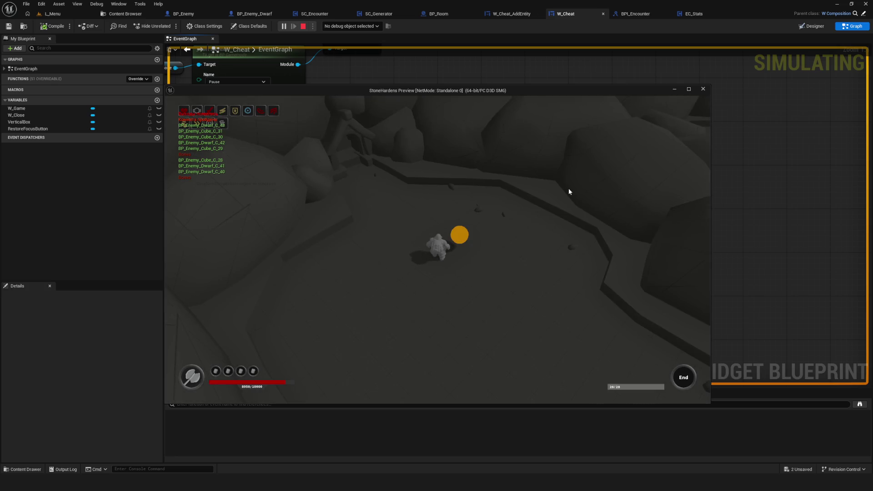
left_click(438, 299)
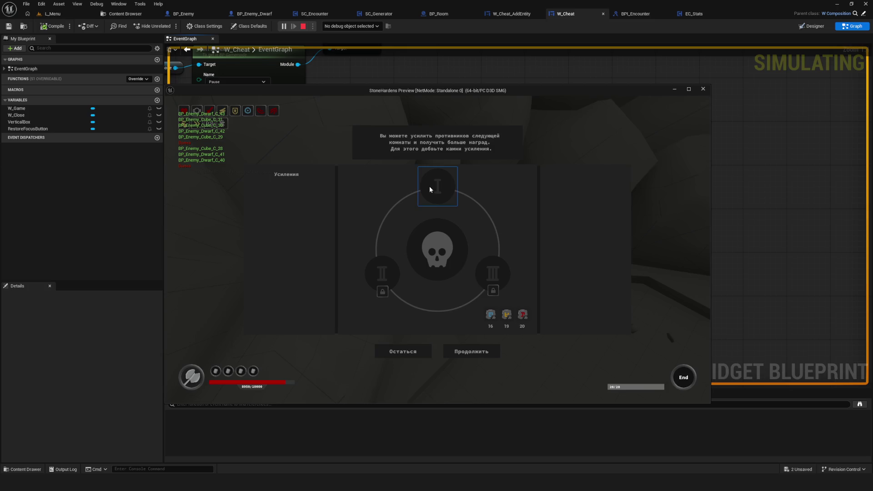
left_click(465, 351)
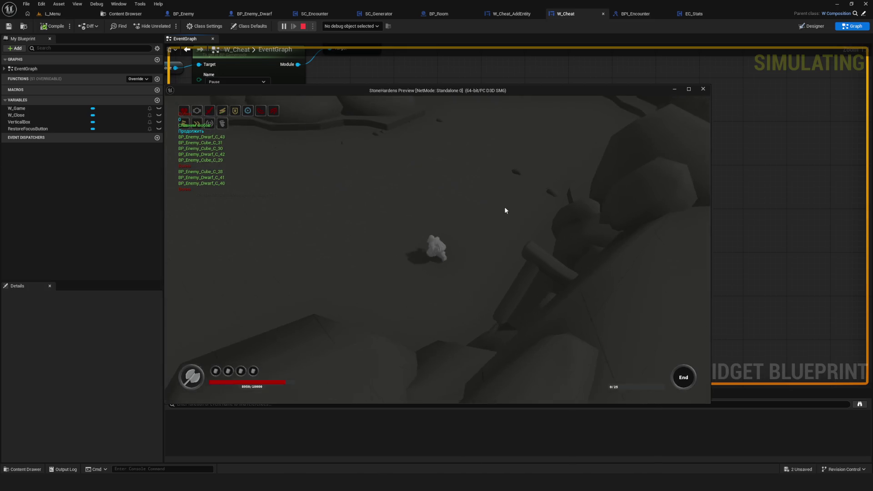
Walk toward the dwarf enemy, cheat-complete that room, claim its reward and continue onward.
key("w")
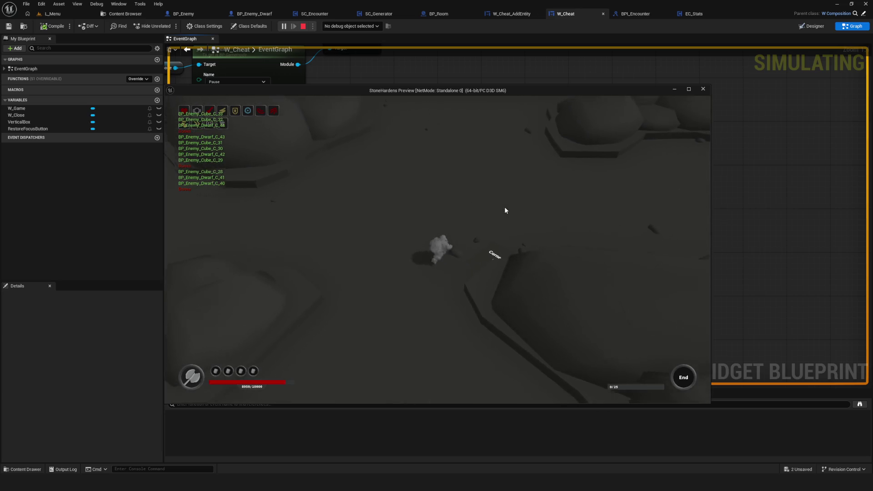
key("w")
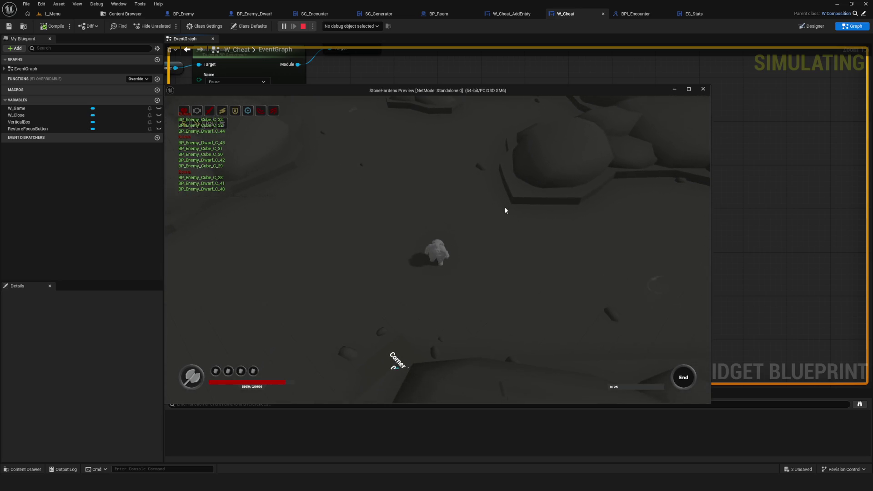
key("w")
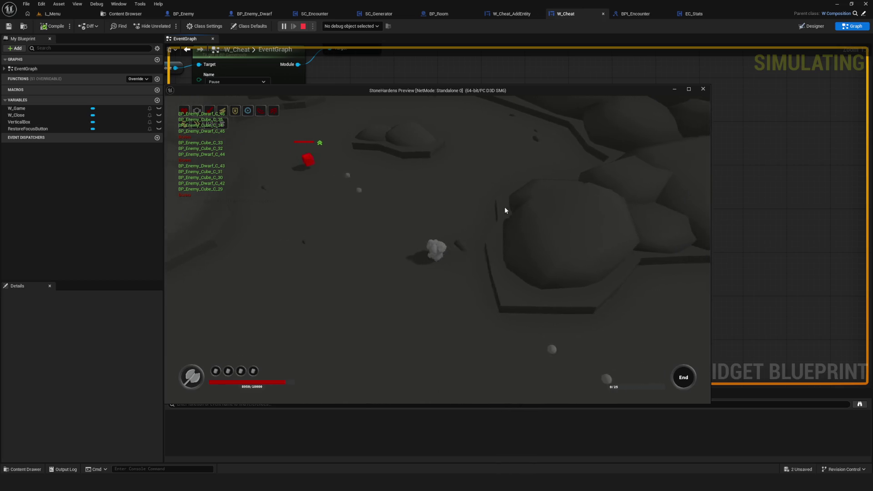
key("w")
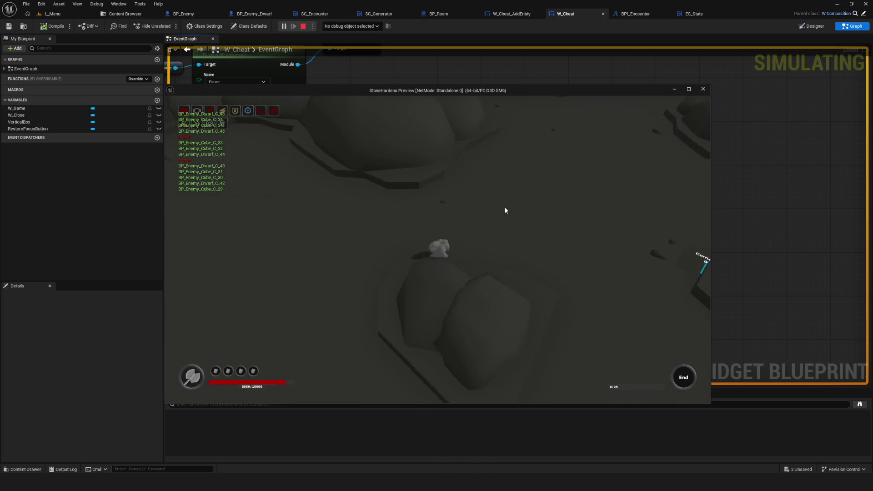
key("w")
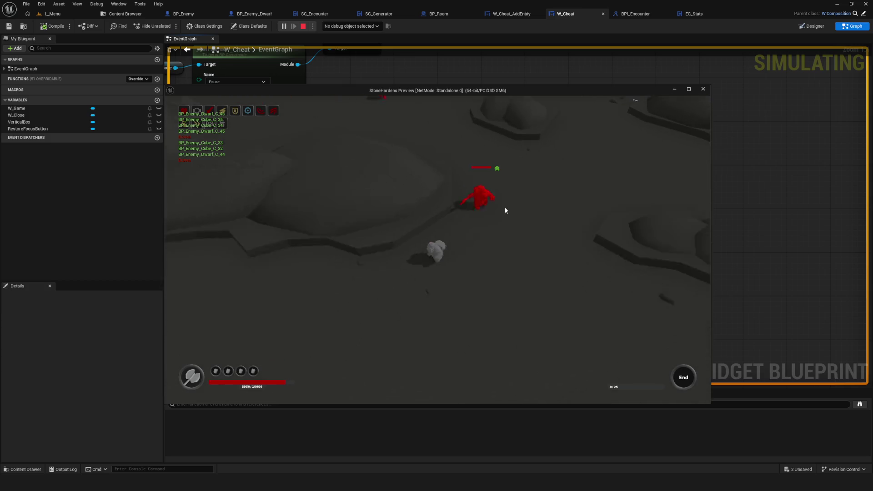
key("w")
key("c")
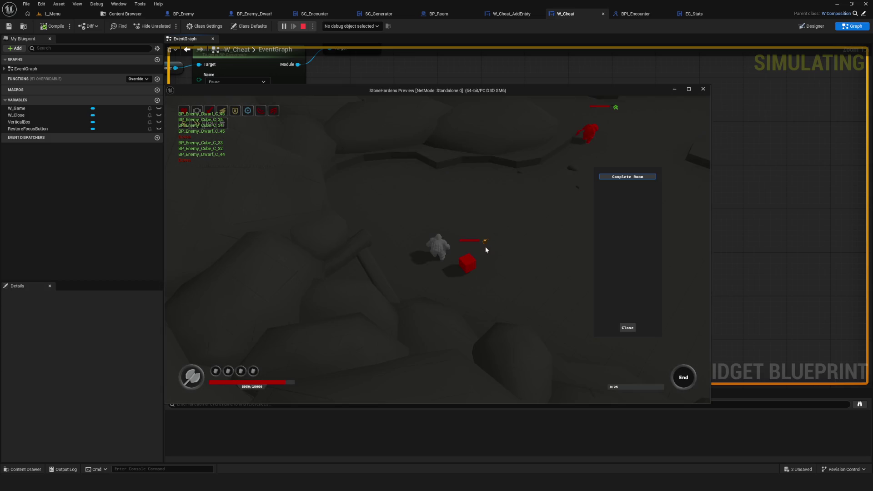
left_click(609, 178)
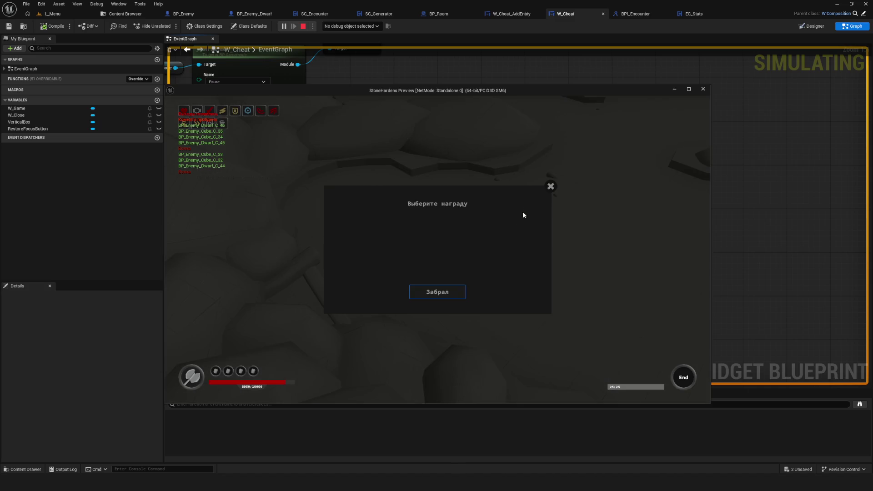
left_click(444, 299)
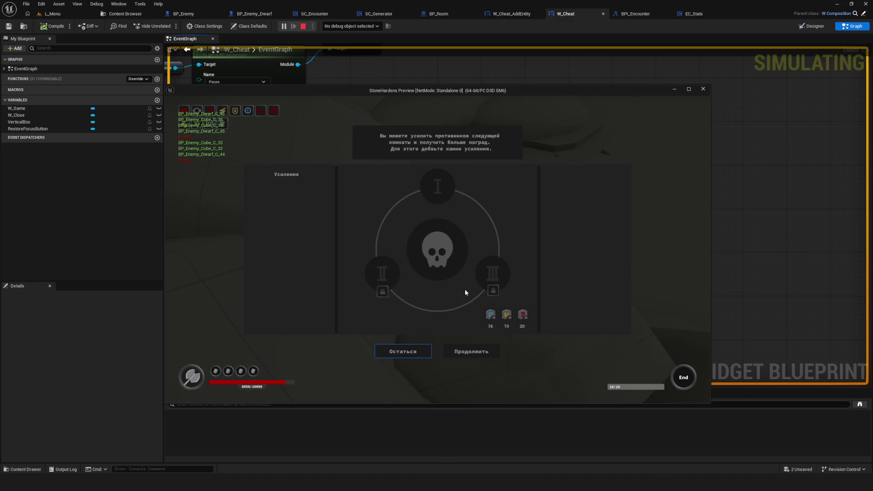
left_click(476, 352)
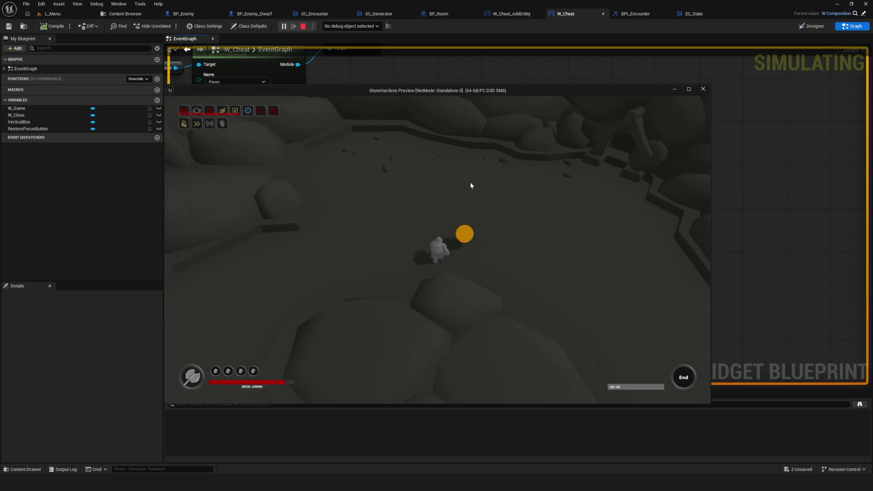
Dismiss the popup and roam the hero around the cleared cavern room, circling the End pad.
left_click(448, 297)
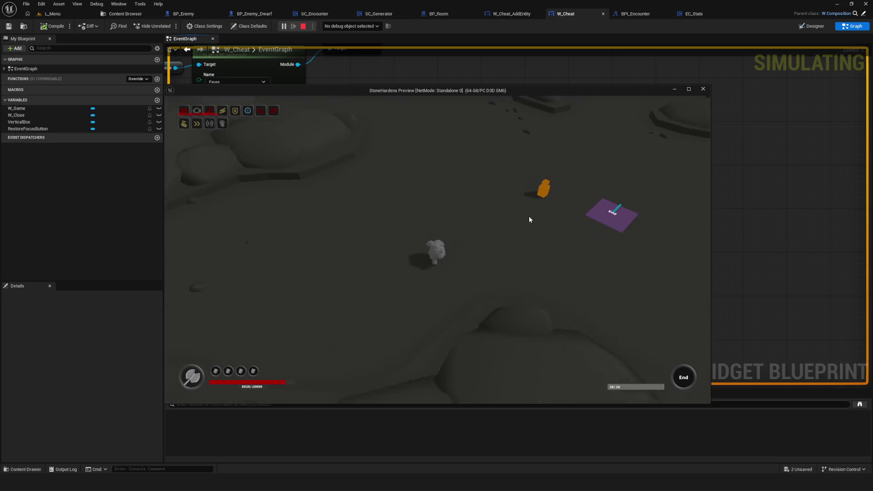
key("w")
key("d")
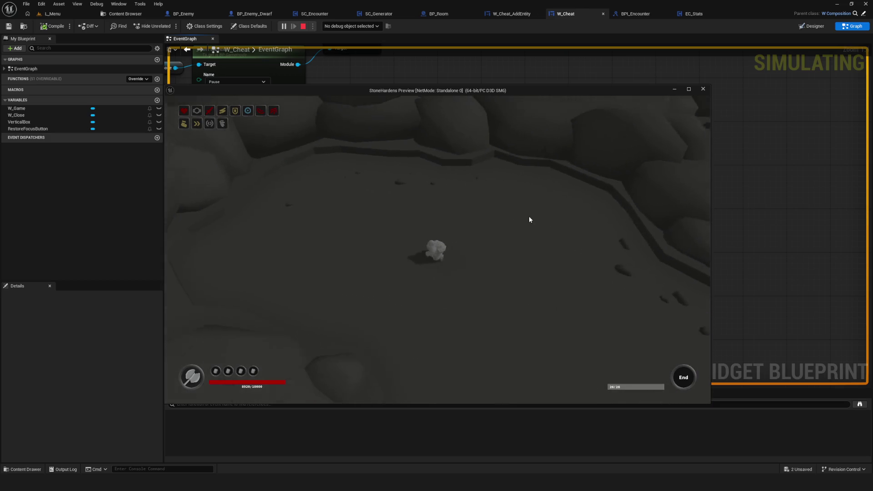
key("a")
key("s")
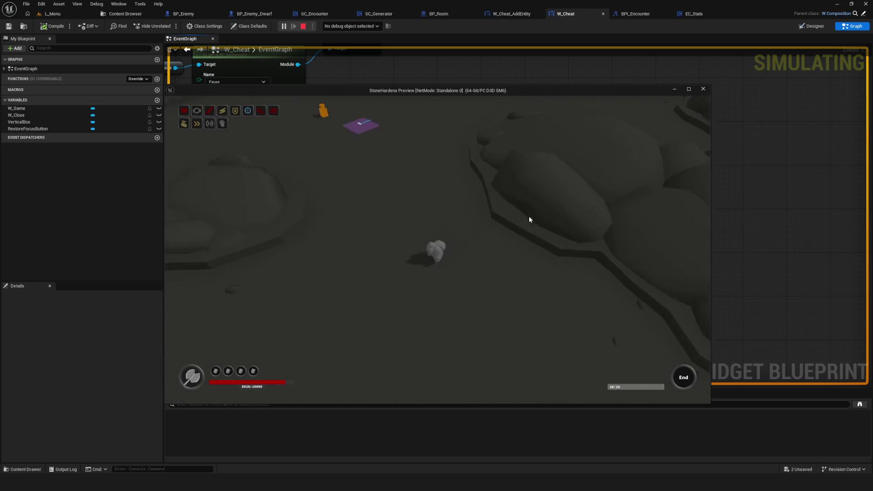
key("w")
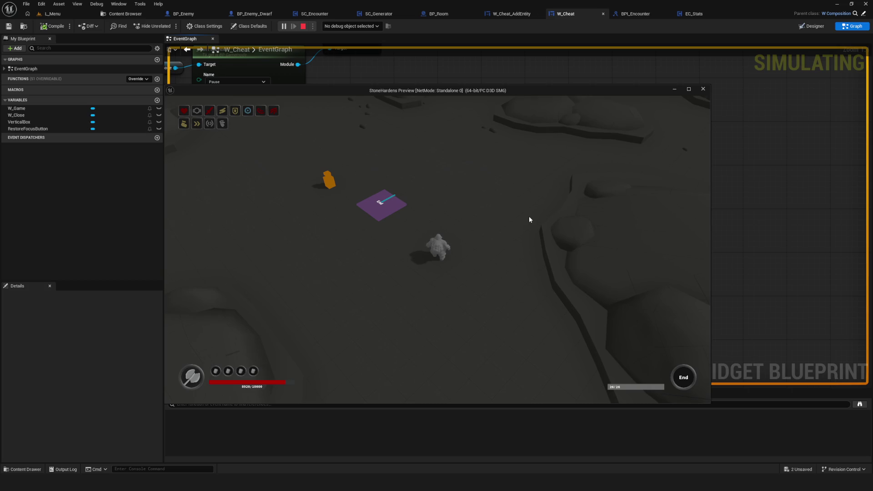
key("w")
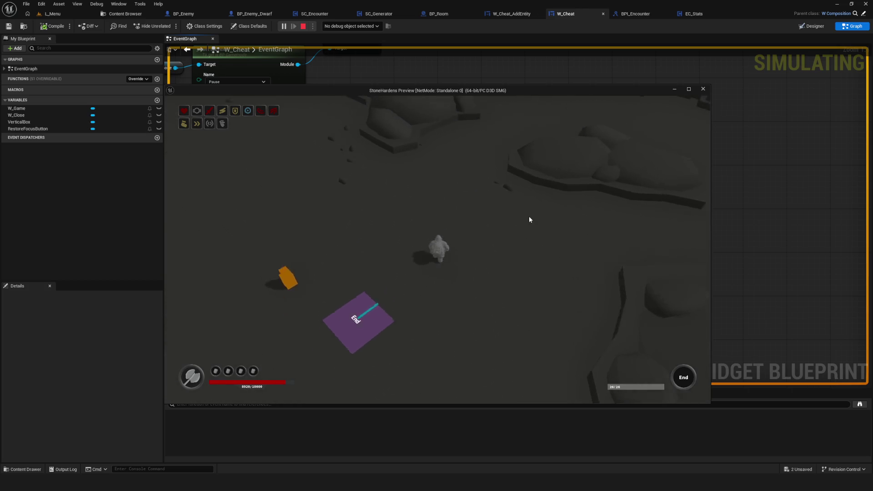
key("s")
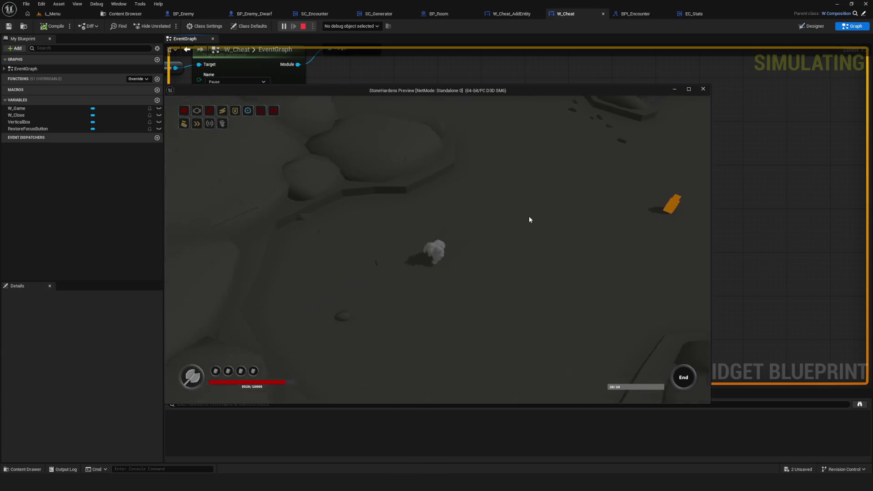
key("w")
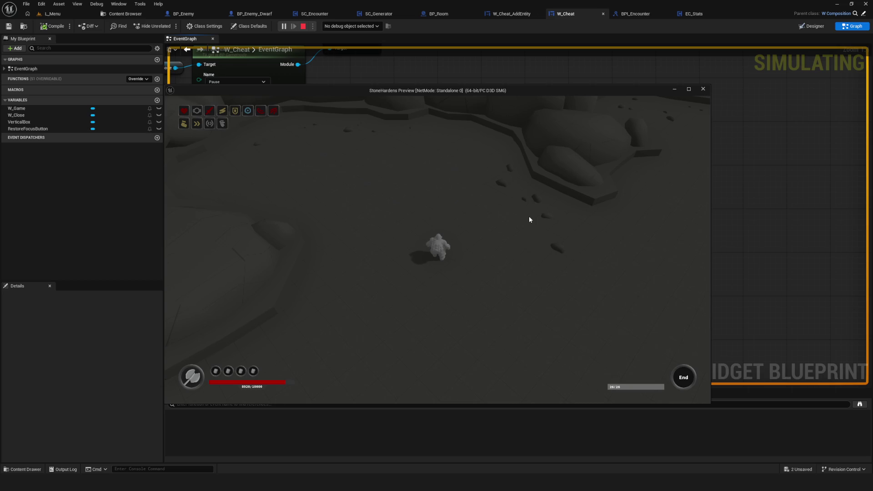
key("w")
key("w")
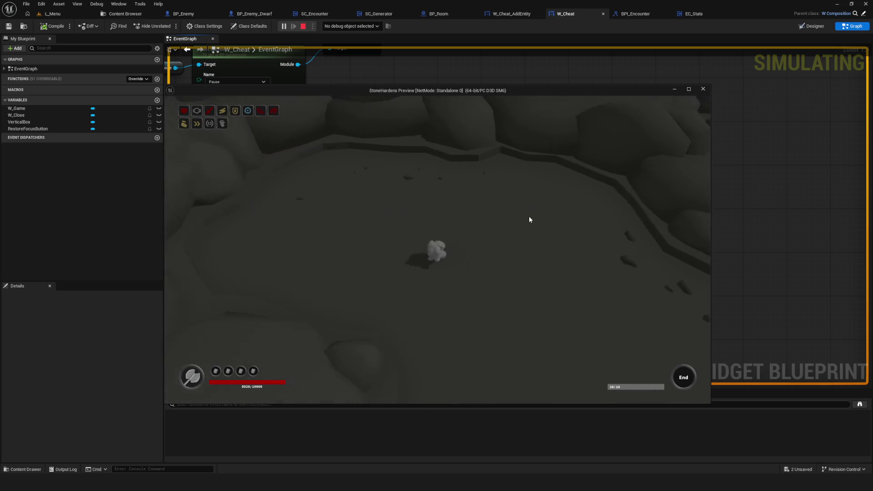
key("d")
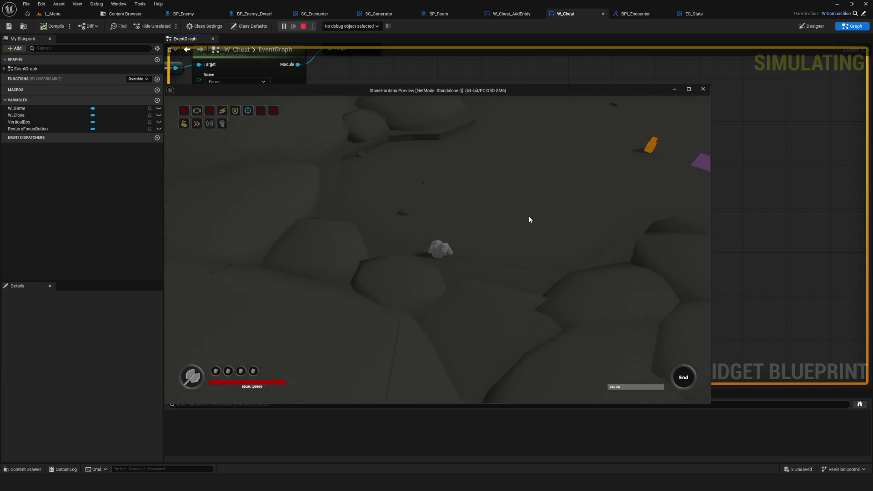
key("s")
key("s")
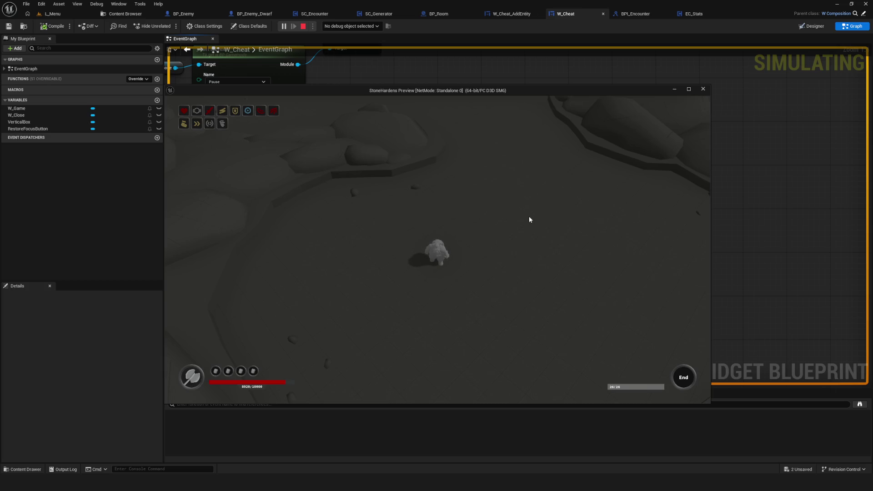
key("w")
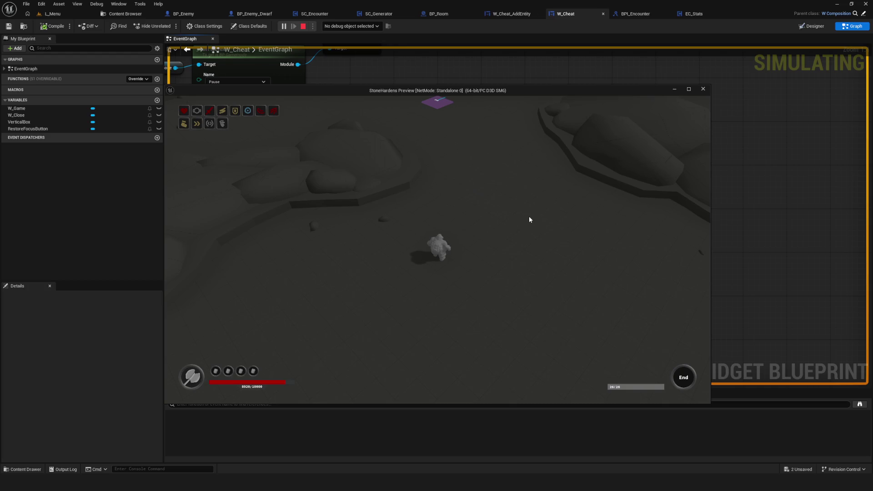
key("w+d")
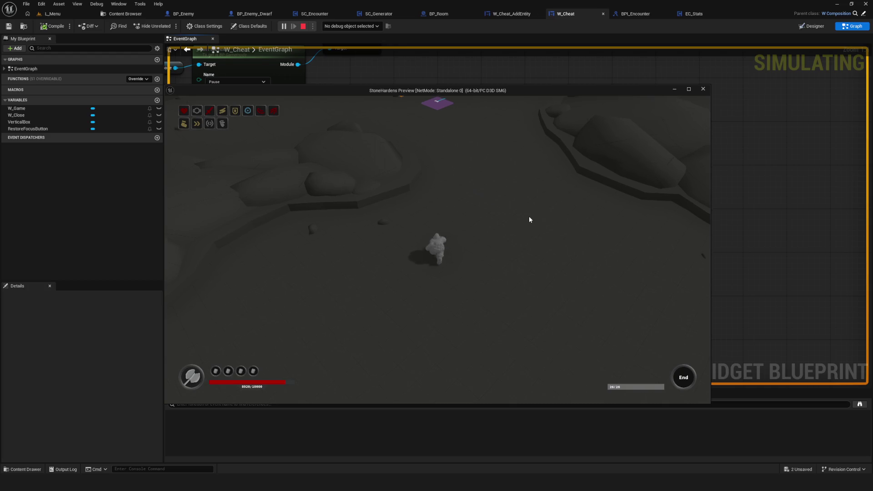
key("w")
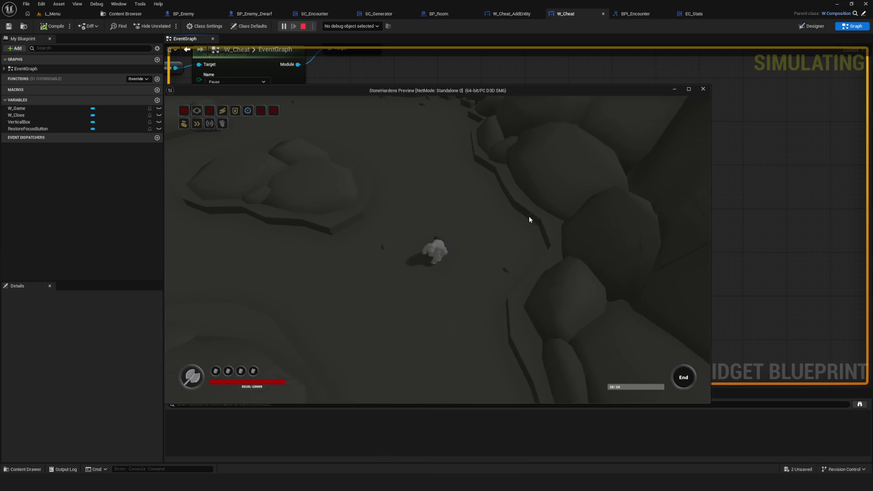
key("s+a")
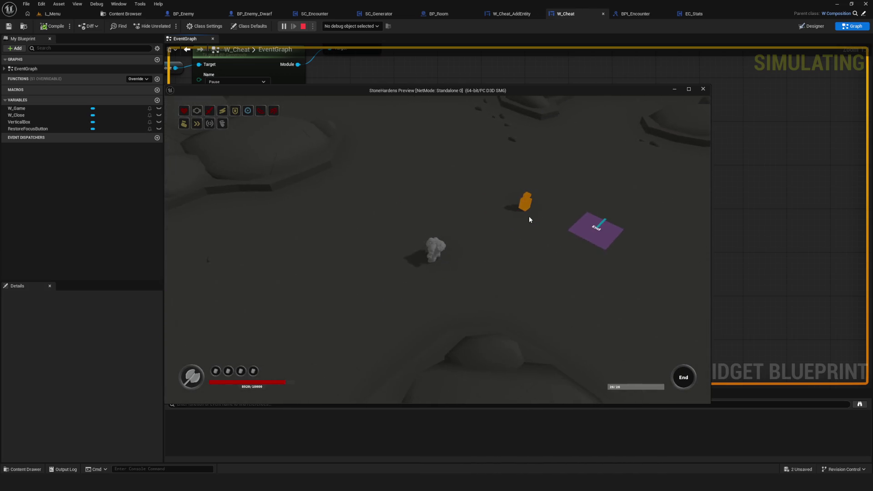
key("w")
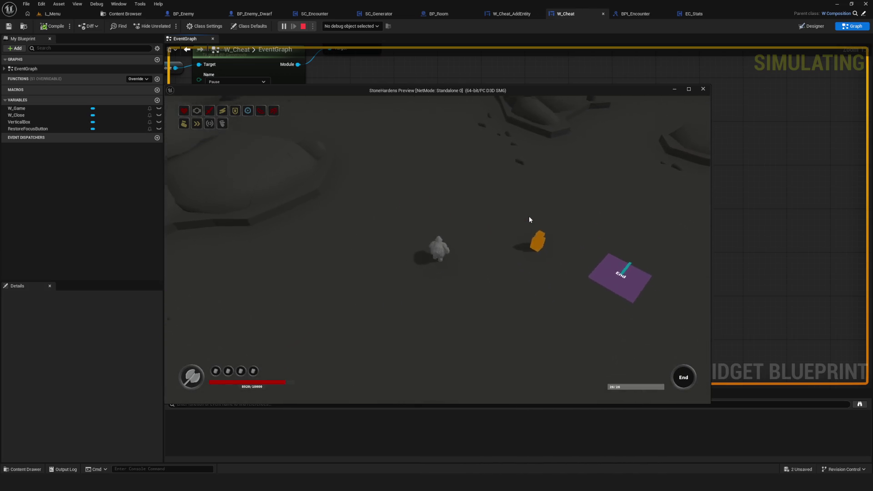
key("s")
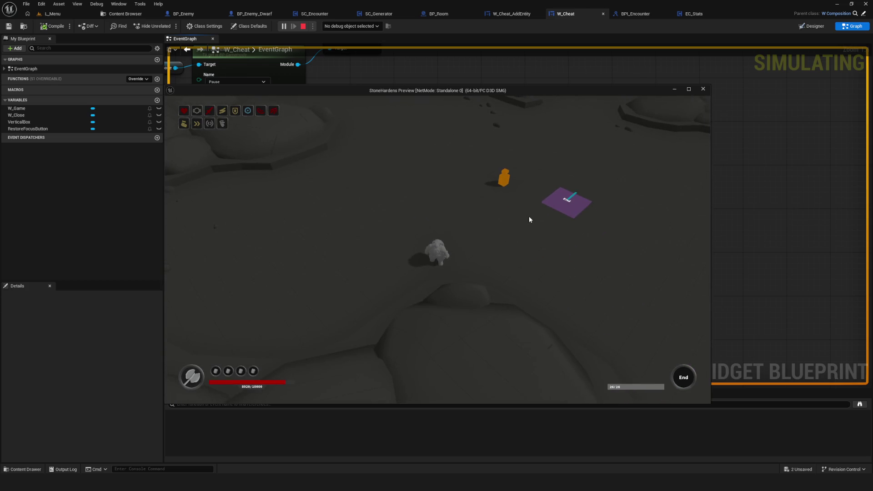
key("w+d")
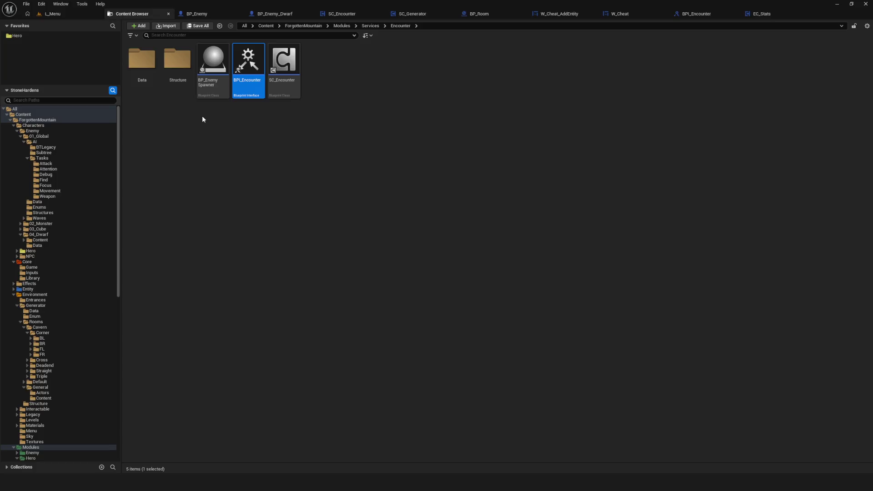
scroll(78, 258, "down", 5)
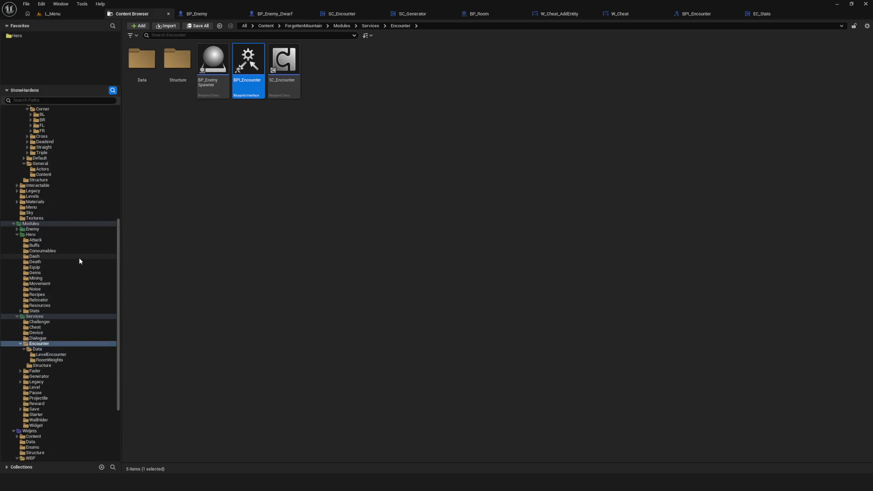
scroll(80, 260, "up", 3)
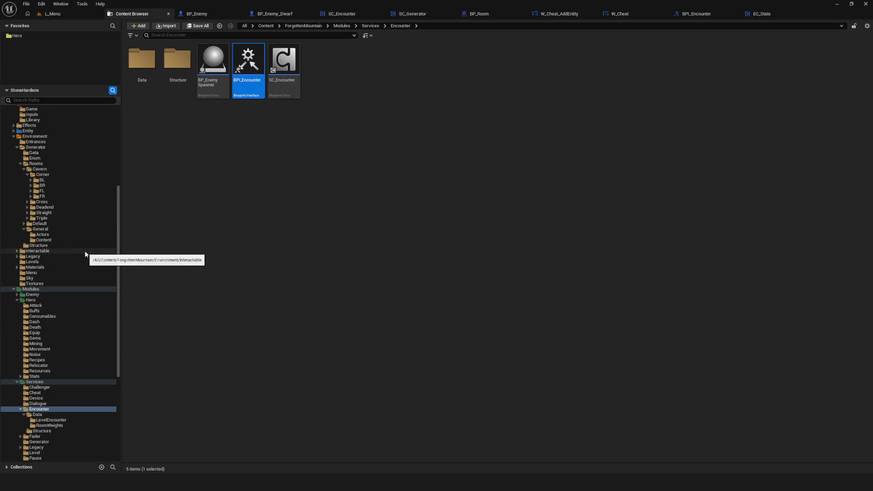
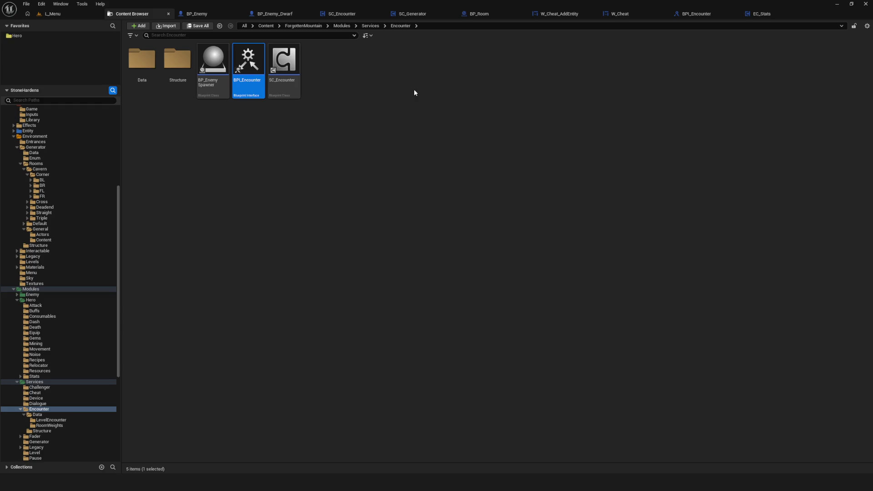
Browse to the Environment > Levels folder in the Content Browser and open L_Cavern.
scroll(56, 320, "up", 4)
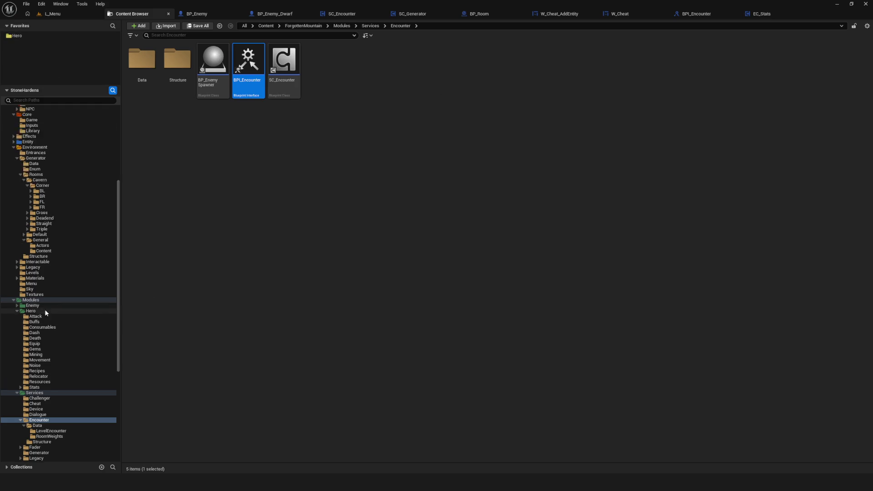
left_click(53, 300)
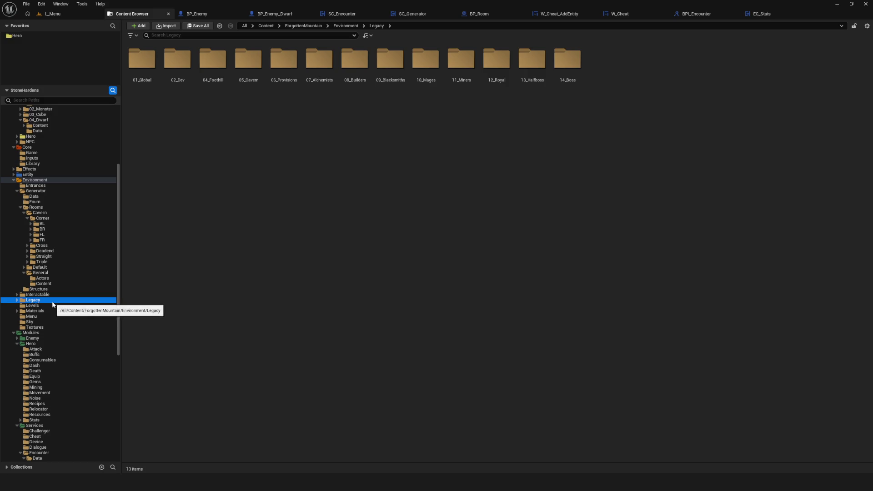
left_click(50, 305)
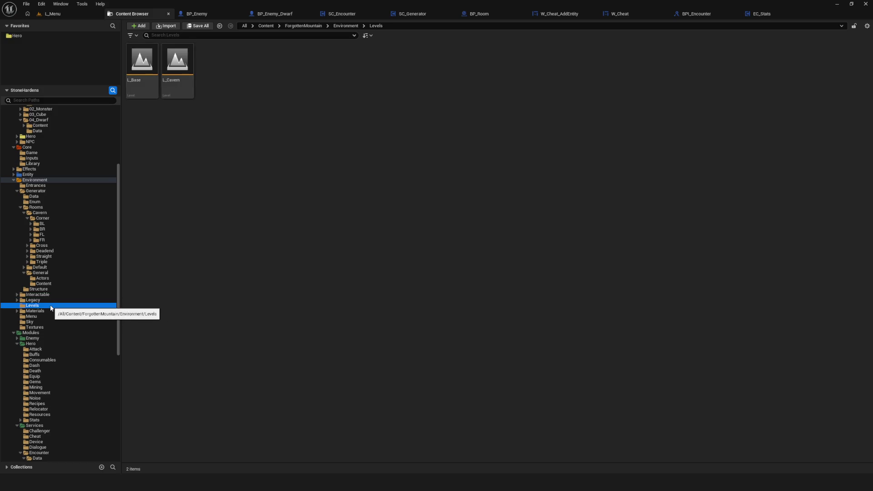
left_click(47, 301)
left_click(47, 306)
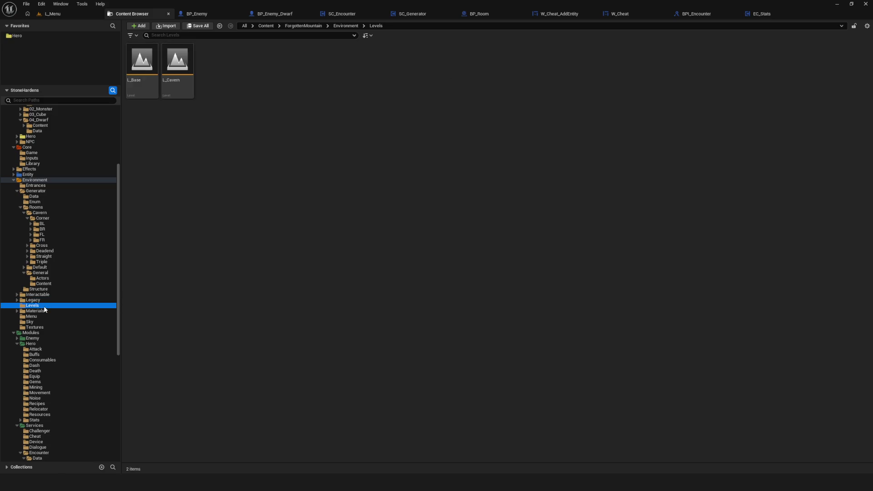
left_click(45, 300)
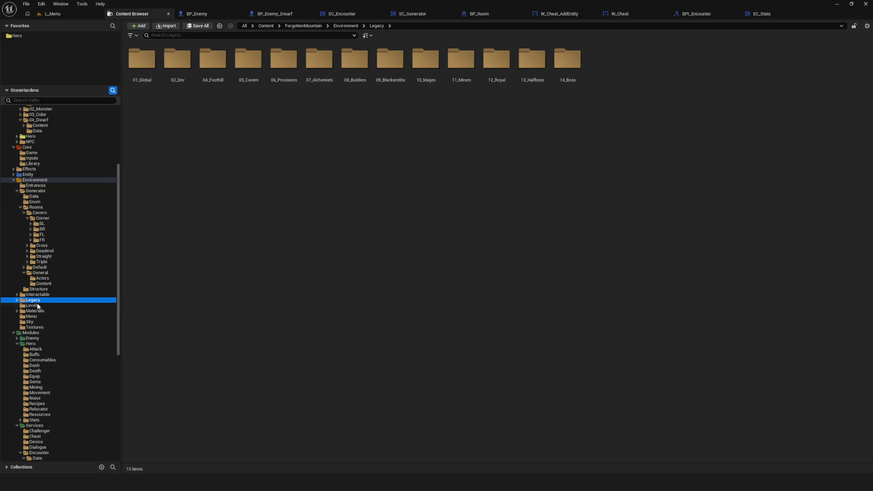
left_click(37, 306)
left_click(37, 301)
left_click(37, 308)
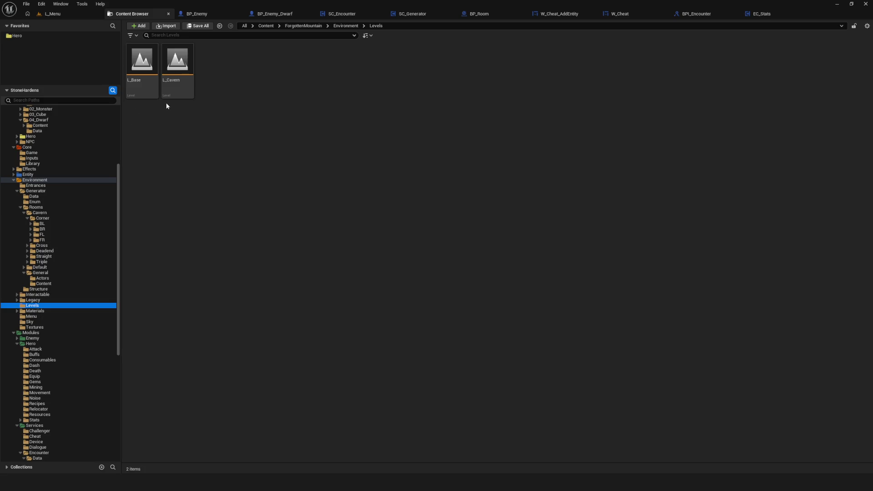
double_click(177, 72)
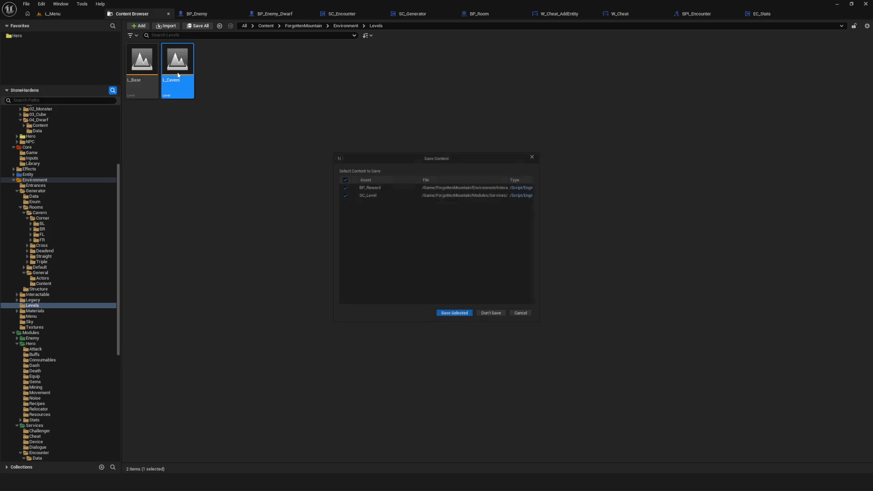
Save BP_Reward and SC_Level, then select EditLevelInstance in L_Cavern and expand its Level settings.
left_click(455, 317)
left_click(94, 14)
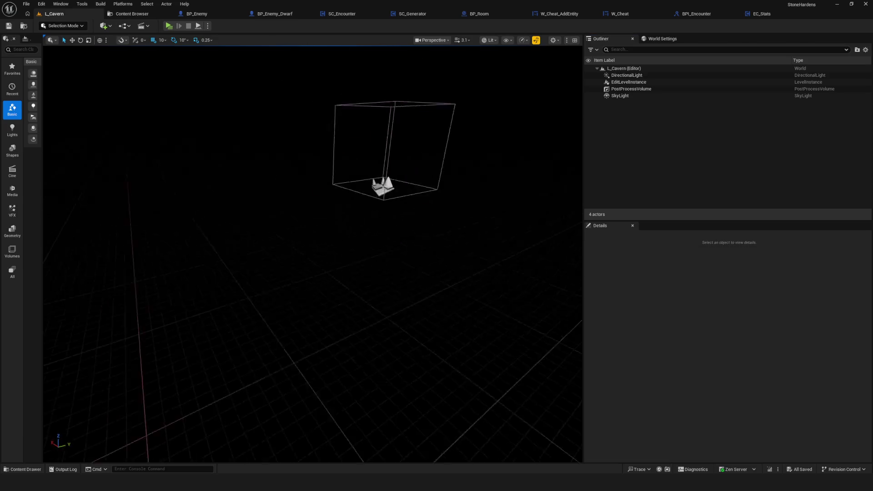
mouse_move(328, 146)
left_mouse_down()
mouse_move(318, 182)
mouse_move(346, 164)
mouse_move(318, 173)
mouse_move(328, 146)
left_mouse_up()
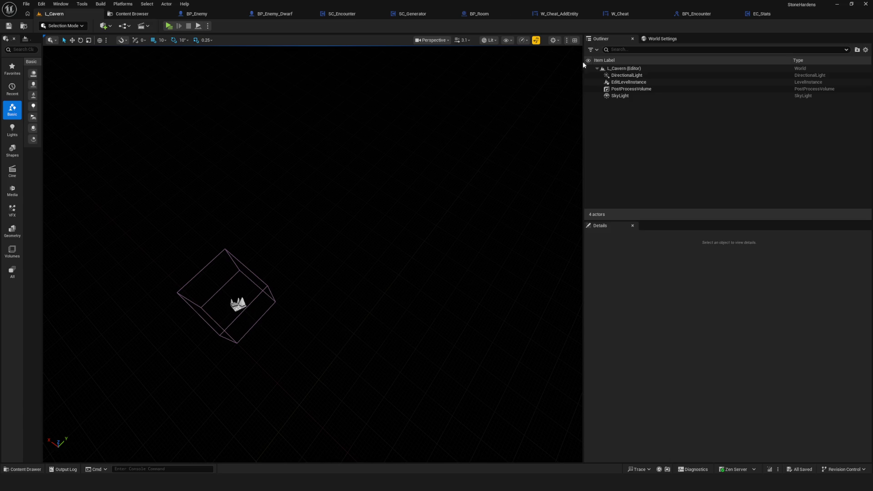
left_click(629, 82)
scroll(773, 409, "down", 5)
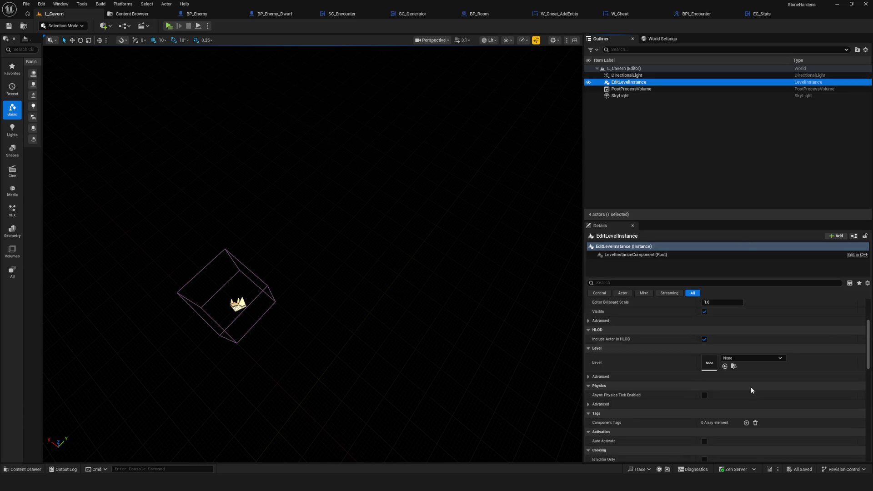
left_click(696, 347)
Load Cavern_Deadend_B_01 into the level instance, delete its BP_Temp actor and save.
left_click(753, 357)
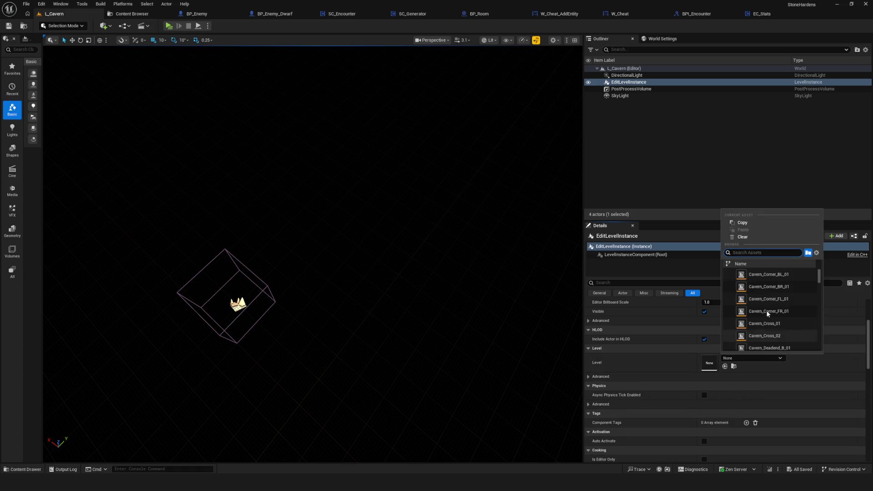
scroll(792, 286, "down", 2)
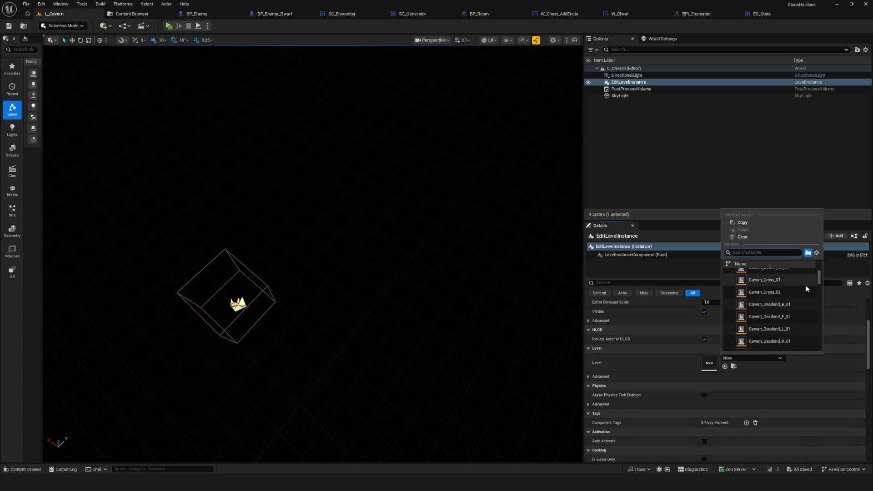
left_click(791, 304)
mouse_move(307, 144)
left_mouse_down()
mouse_move(307, 155)
mouse_move(307, 145)
left_mouse_up()
mouse_move(311, 294)
left_mouse_down()
mouse_move(323, 293)
mouse_move(319, 282)
left_mouse_up()
left_click_drag(419, 308, 419, 308)
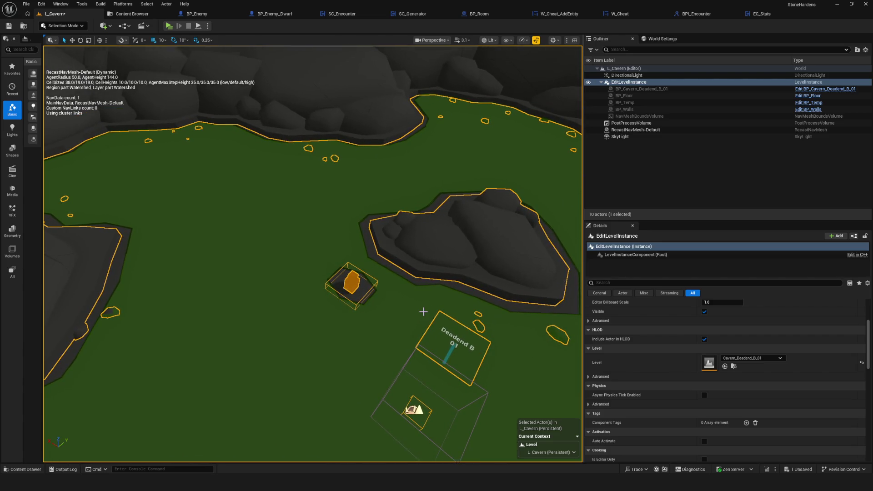
left_click(369, 284)
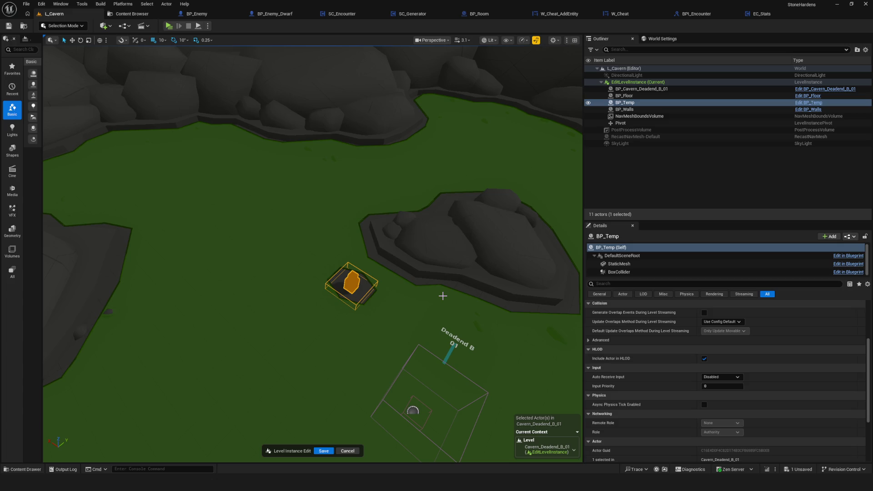
key("Delete")
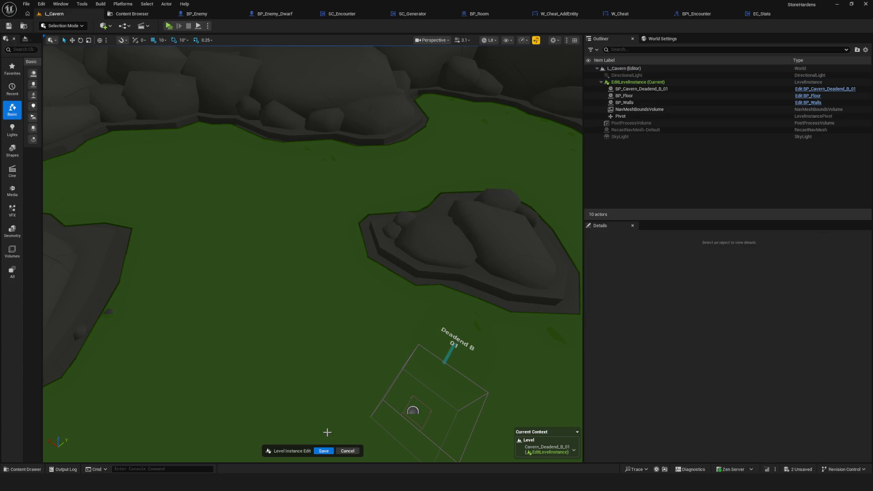
left_click(323, 451)
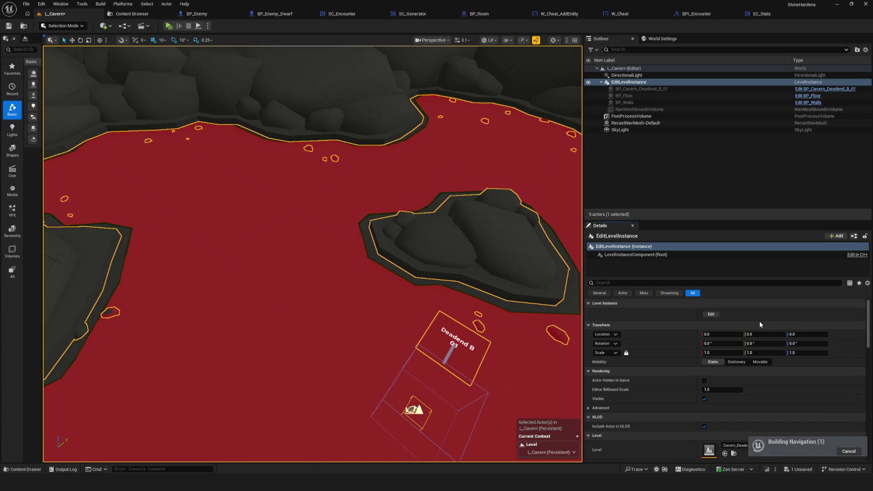
Swap the instance to Cavern_Deadend_F_01, delete its BP_Temp actor and save.
left_click(773, 369)
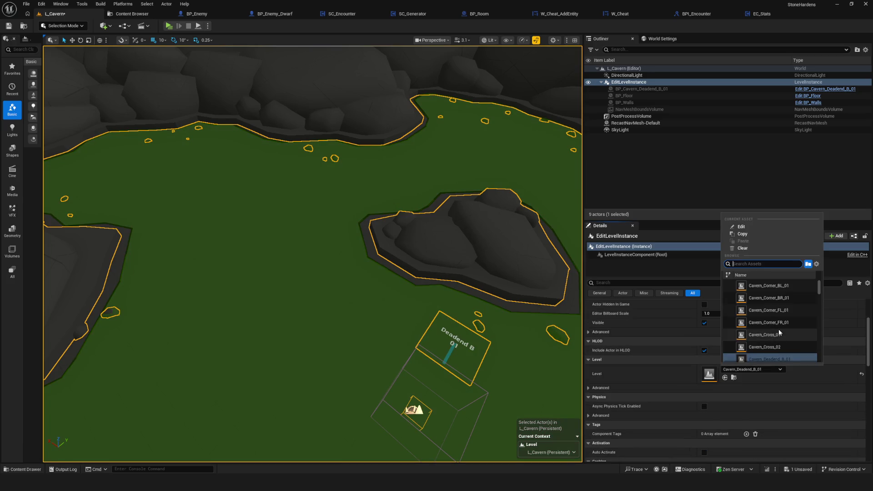
left_click(792, 328)
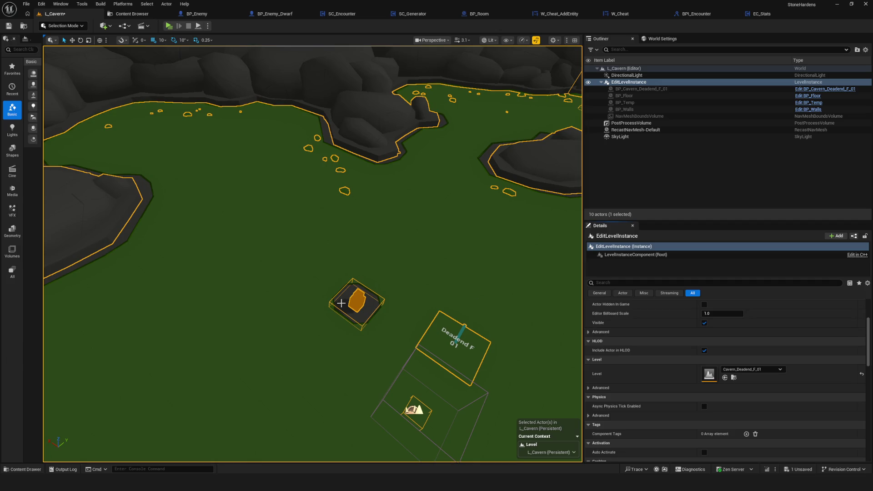
double_click(385, 291)
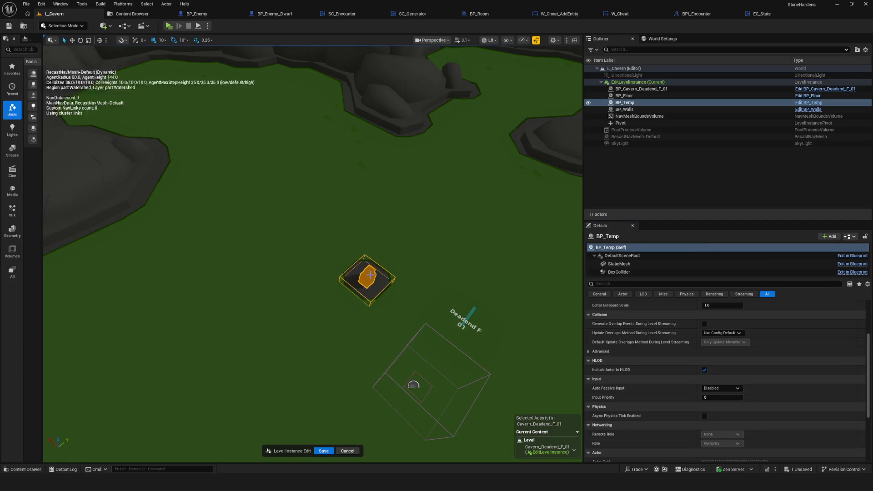
key("Delete")
left_click(324, 451)
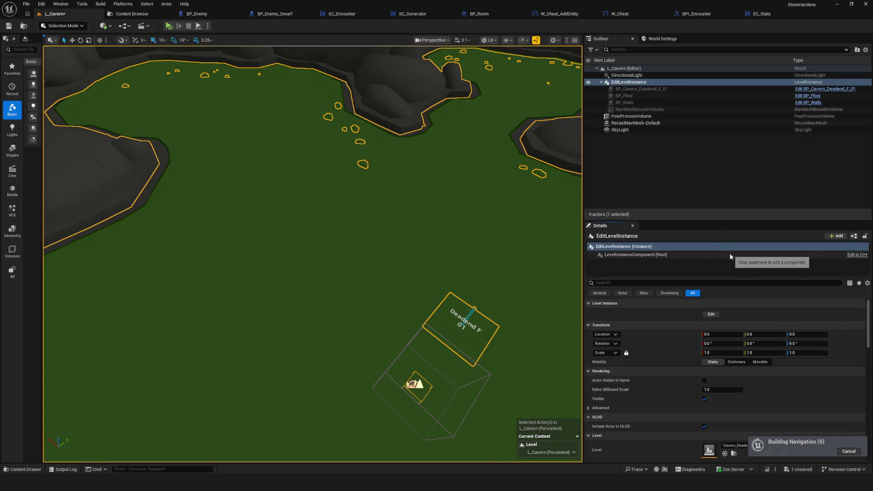
scroll(810, 347, "down", 3)
left_click(765, 370)
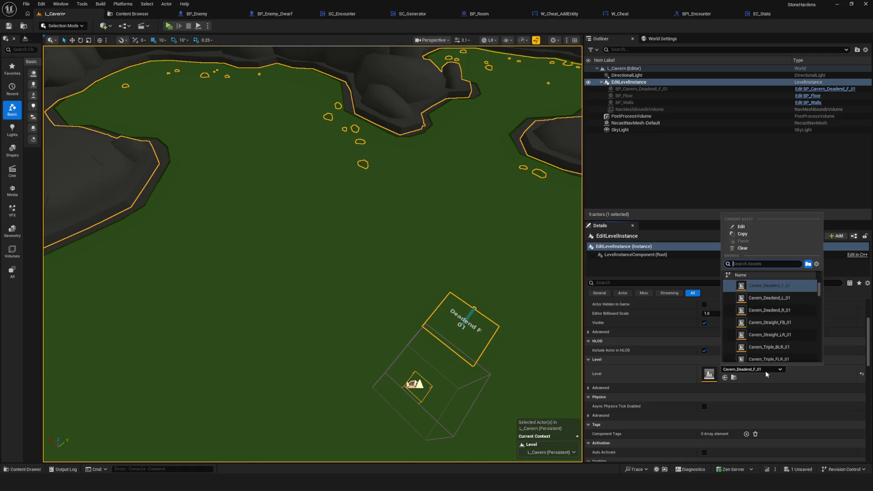
Swap the instance to Cavern_Deadend_L_01, delete its BP_Temp actor and save.
left_click(764, 298)
scroll(427, 225, "down", 5)
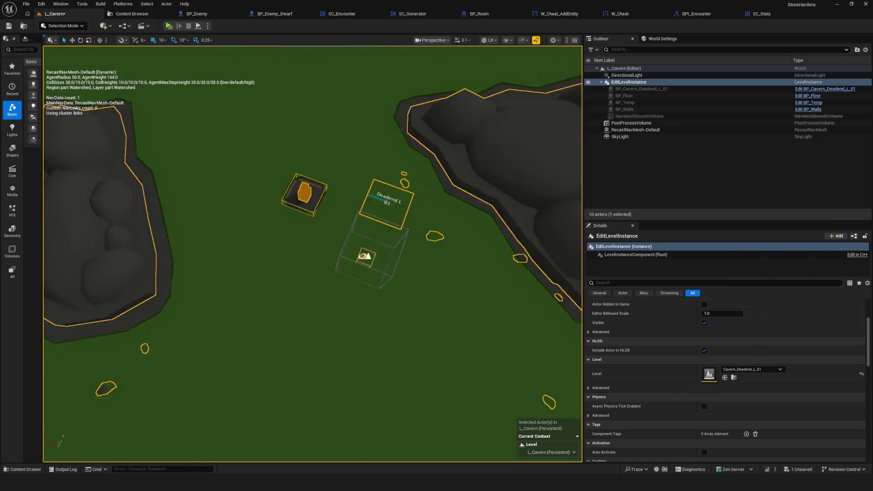
scroll(427, 225, "up", 5)
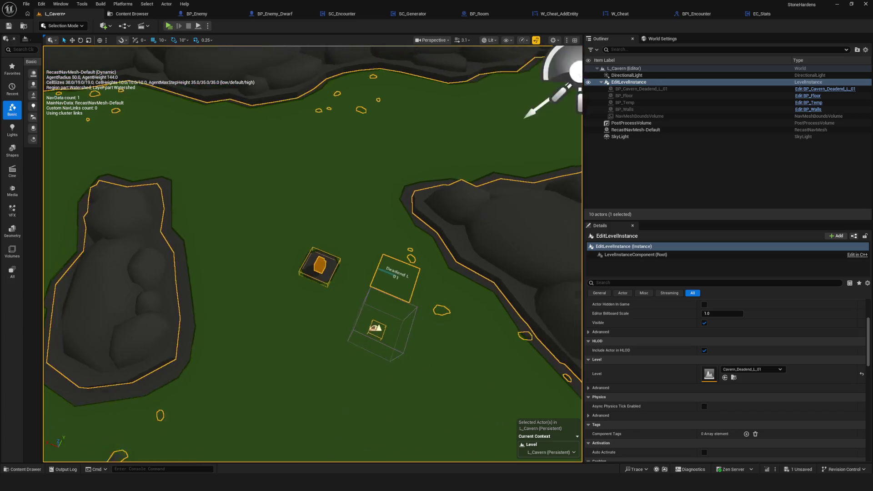
double_click(329, 262)
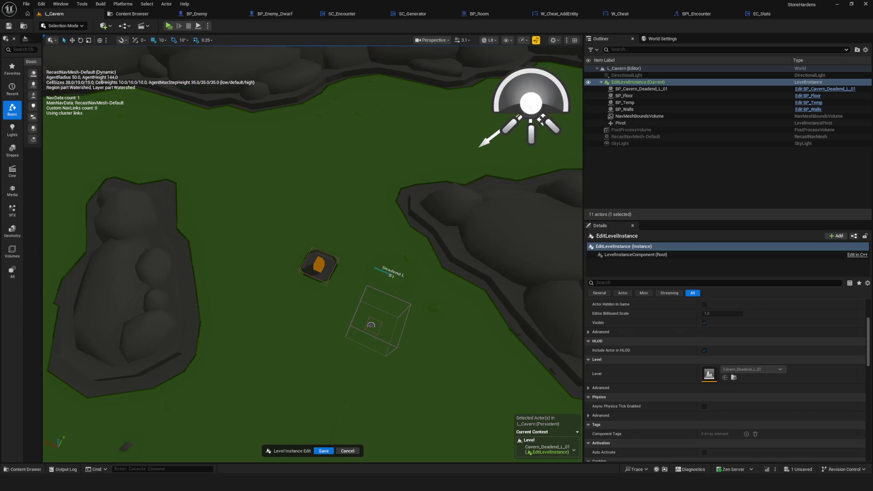
left_click(383, 288)
key("Delete")
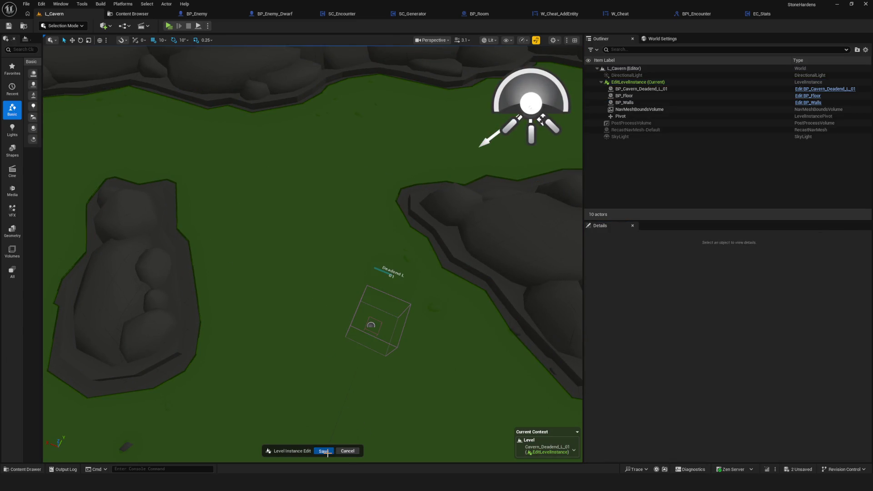
left_click(323, 451)
Swap the instance to Cavern_Deadend_R_01, delete its BP_Temp actor and save.
scroll(727, 341, "down", 4)
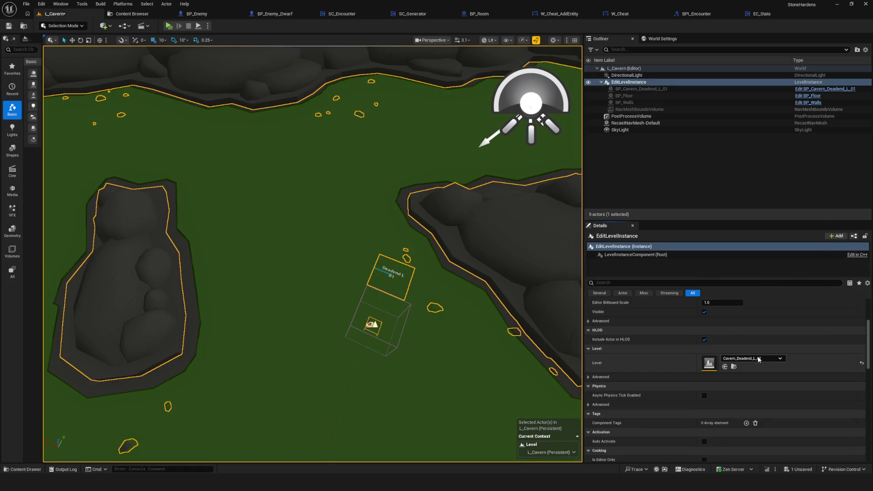
left_click(780, 358)
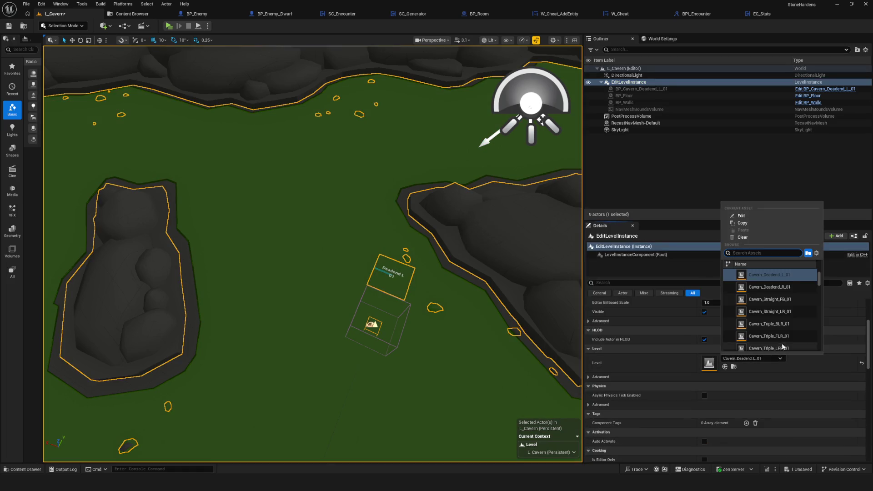
left_click(787, 290)
mouse_move(344, 289)
left_mouse_down()
mouse_move(327, 255)
mouse_move(337, 237)
mouse_move(387, 254)
left_mouse_up()
double_click(399, 257)
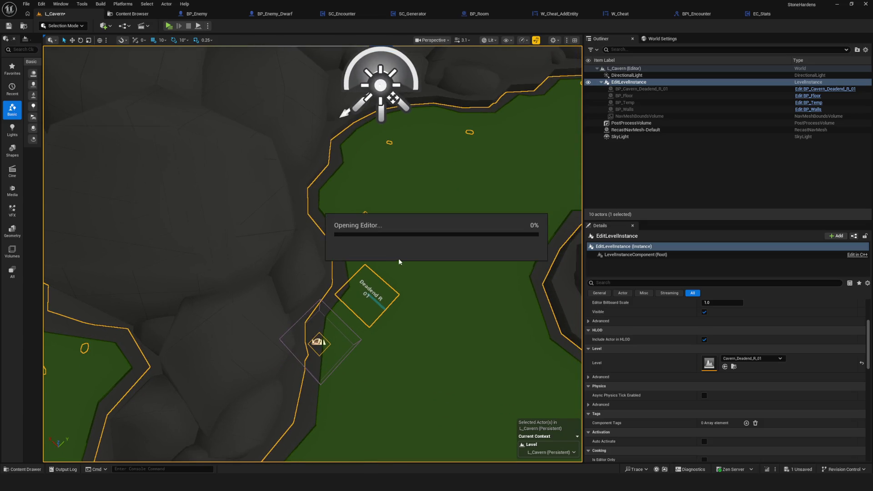
key("Delete")
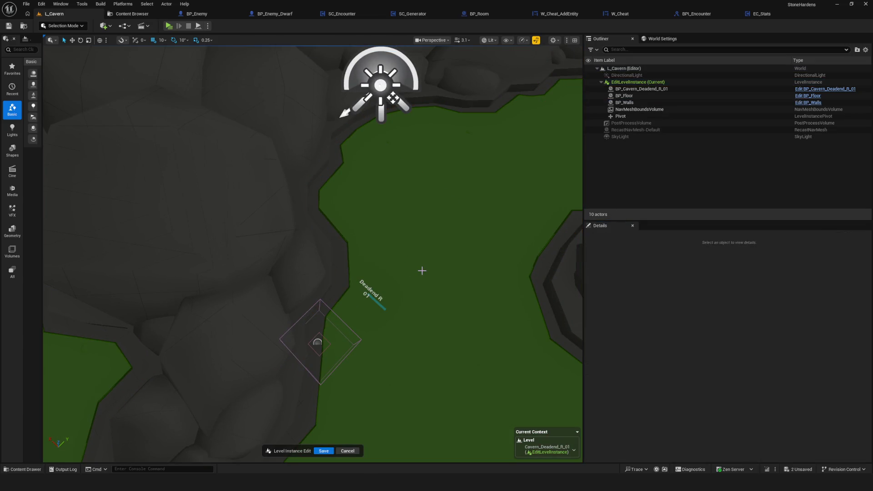
left_click(324, 451)
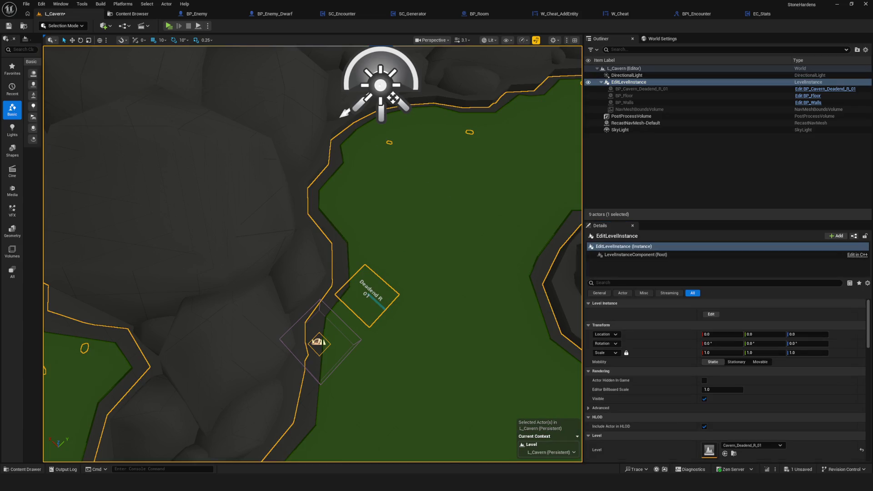
Inspect the Deadend R floor, re-save the instance edit, and show the Level asset list.
scroll(441, 314, "down", 5)
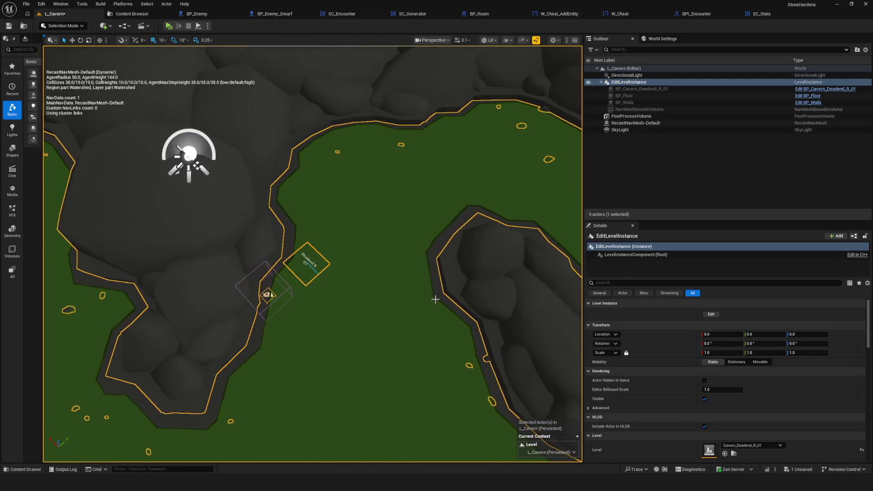
scroll(435, 299, "up", 1)
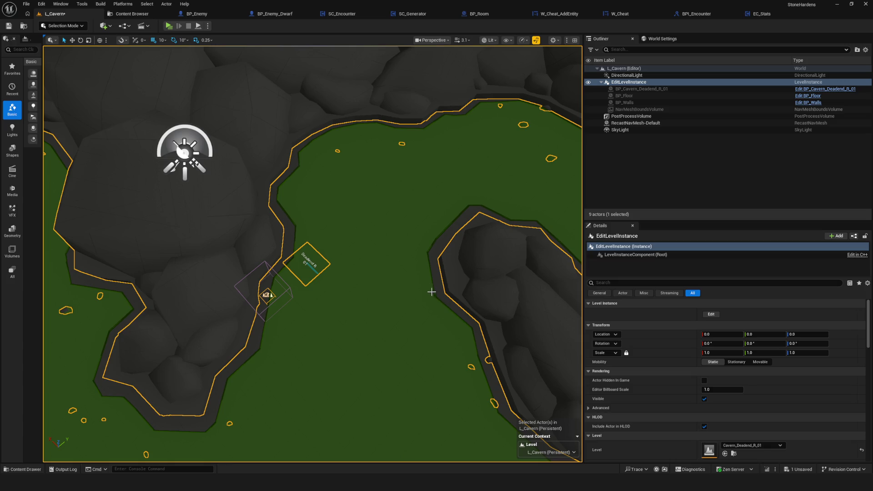
left_click_drag(325, 291, 466, 293)
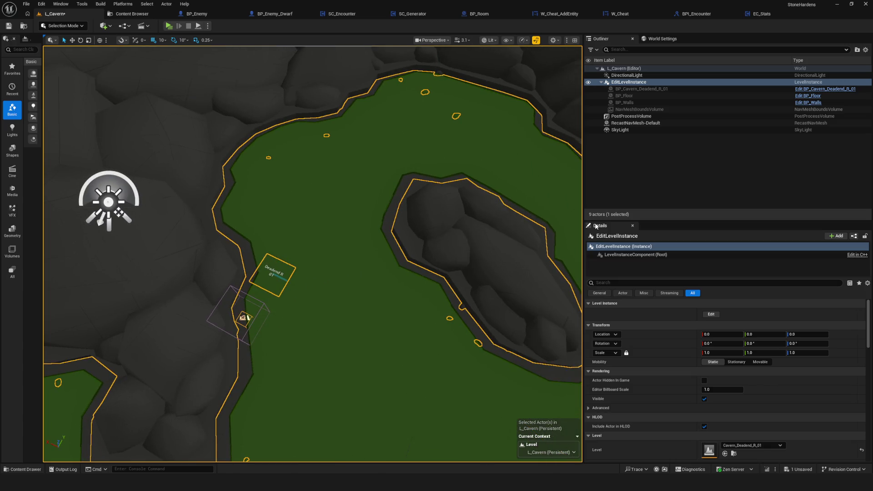
left_click(712, 314)
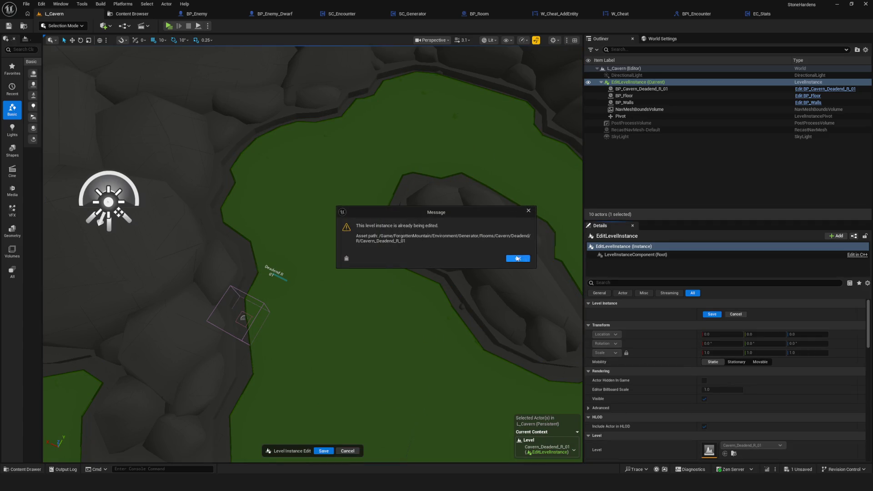
left_click(516, 259)
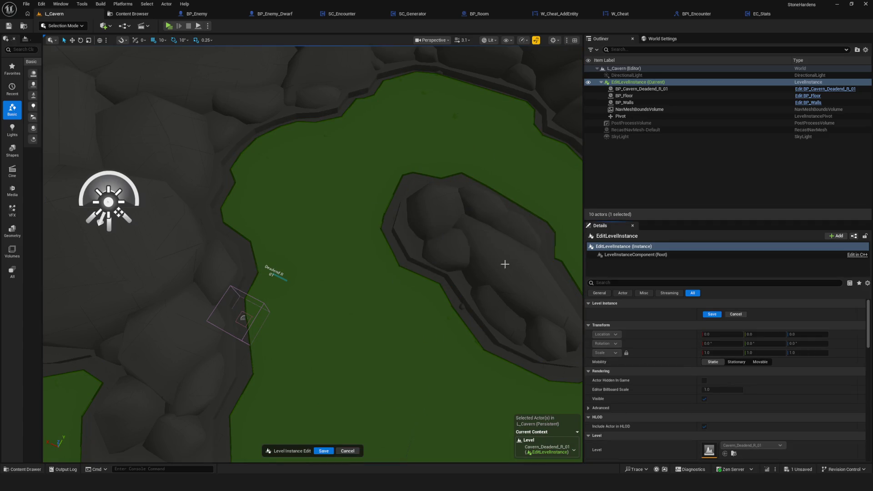
left_click(324, 451)
left_click(778, 444)
scroll(792, 385, "up", 1)
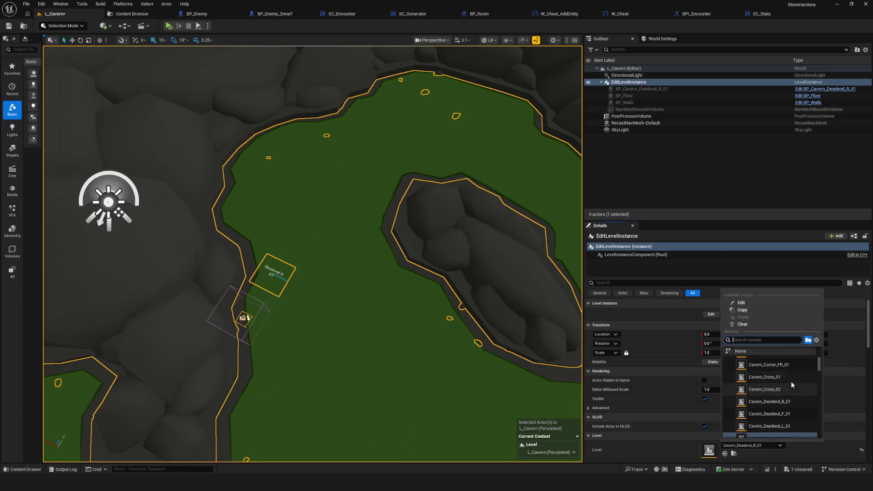
Sort levels by name and cycle through Cavern_Corner BL, BR, FL and FR rooms.
left_click(768, 353)
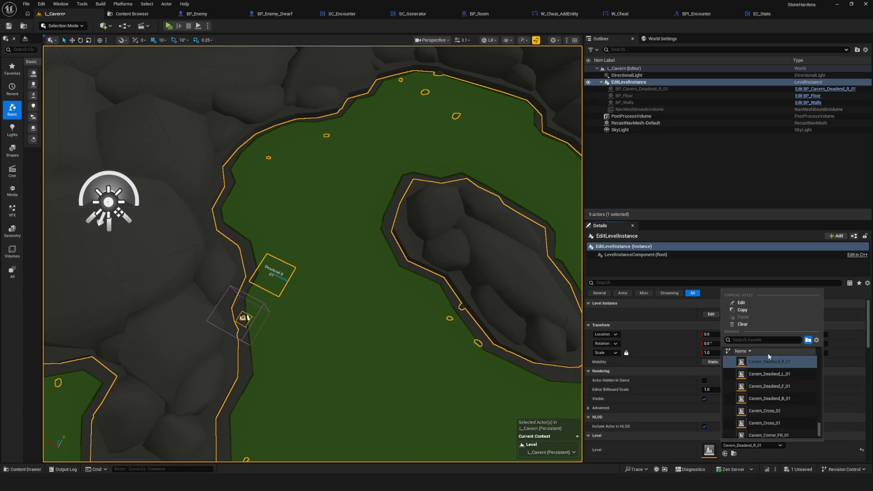
left_click(793, 351)
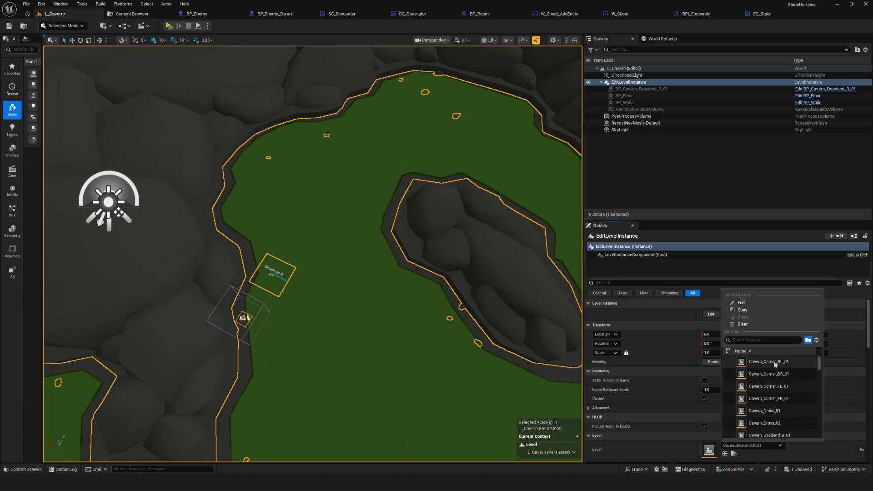
left_click(775, 362)
mouse_move(405, 306)
left_mouse_down()
mouse_move(412, 241)
mouse_move(412, 273)
left_mouse_up()
scroll(759, 432, "down", 3)
left_click(752, 380)
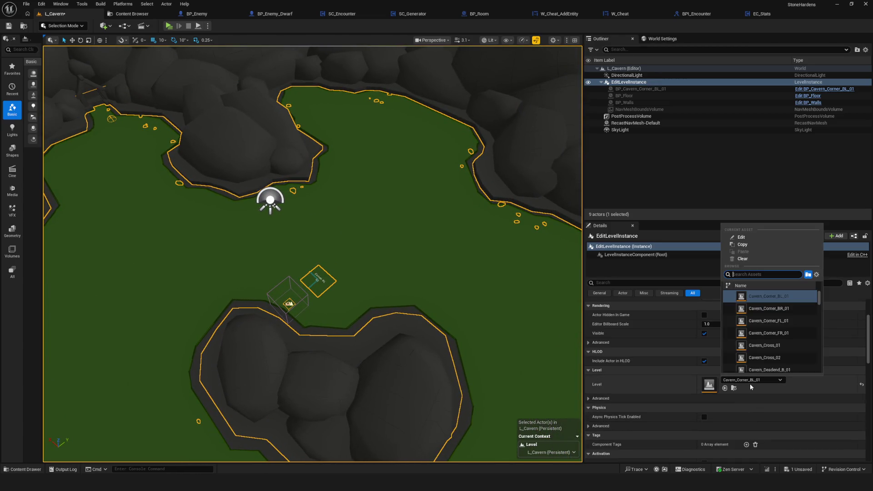
left_click(768, 312)
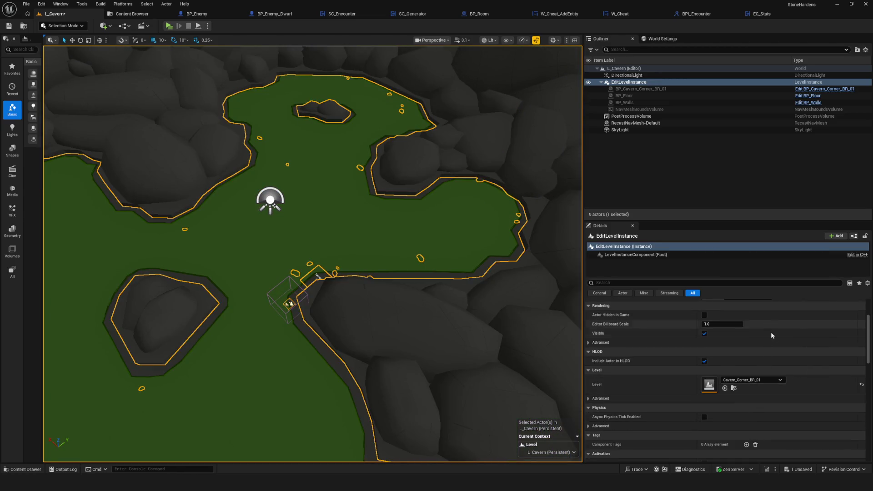
left_click(768, 381)
left_click(745, 330)
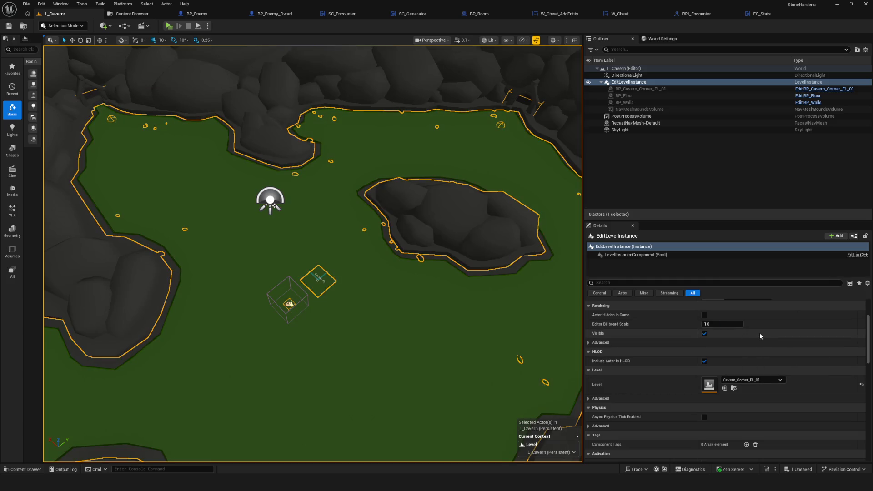
left_click(770, 381)
left_click(778, 333)
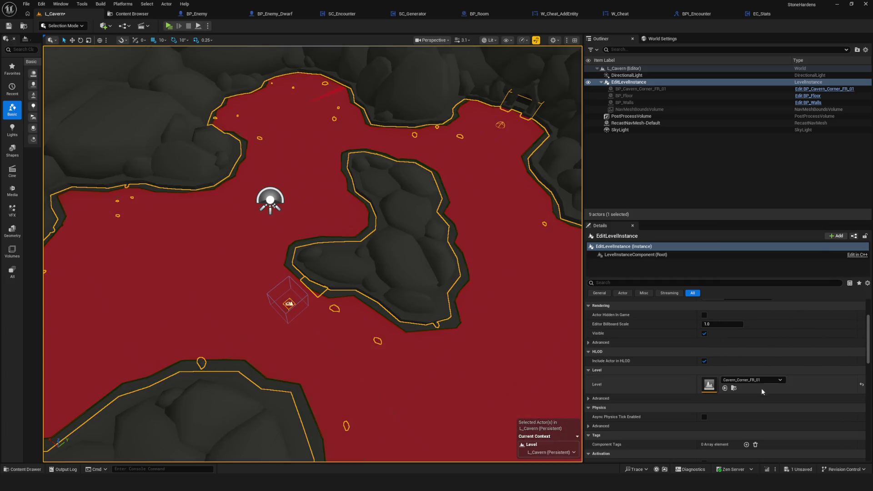
Switch to Cavern_Triple_BLR_01, then Cavern_Triple_FLR_01, and inspect its navmesh floor.
left_click(760, 380)
scroll(800, 333, "down", 5)
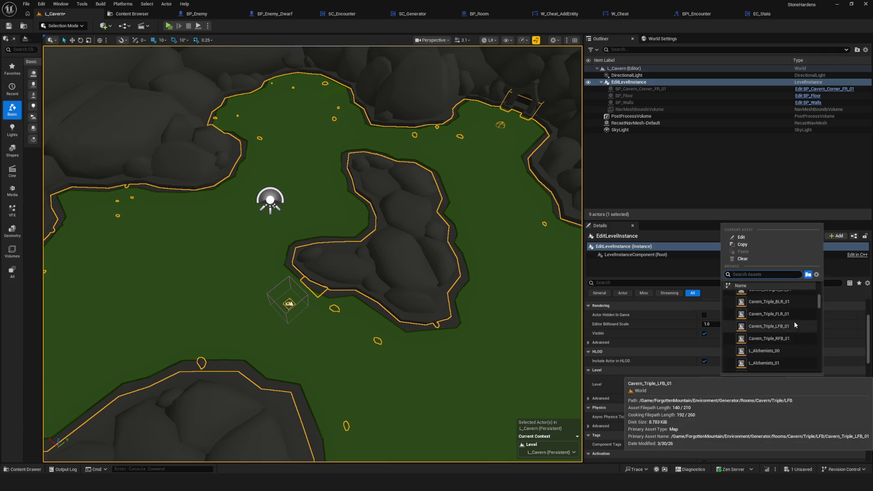
left_click(788, 301)
scroll(313, 255, "down", 10)
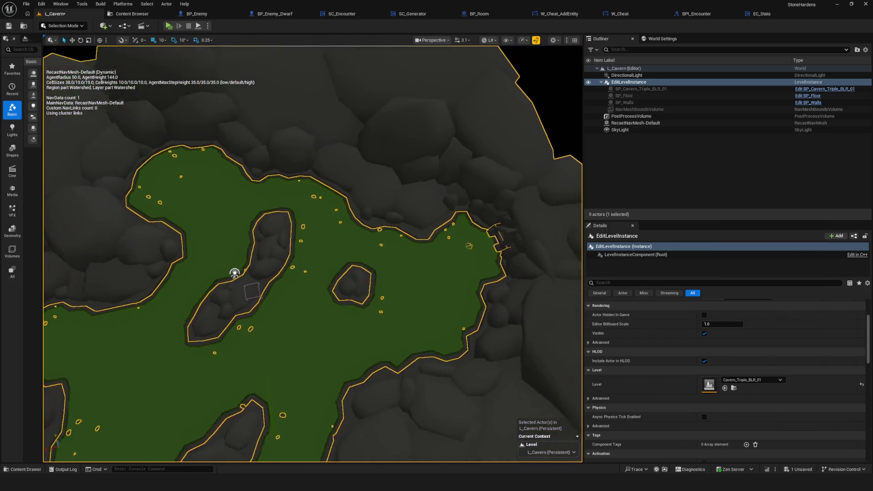
scroll(313, 255, "up", 10)
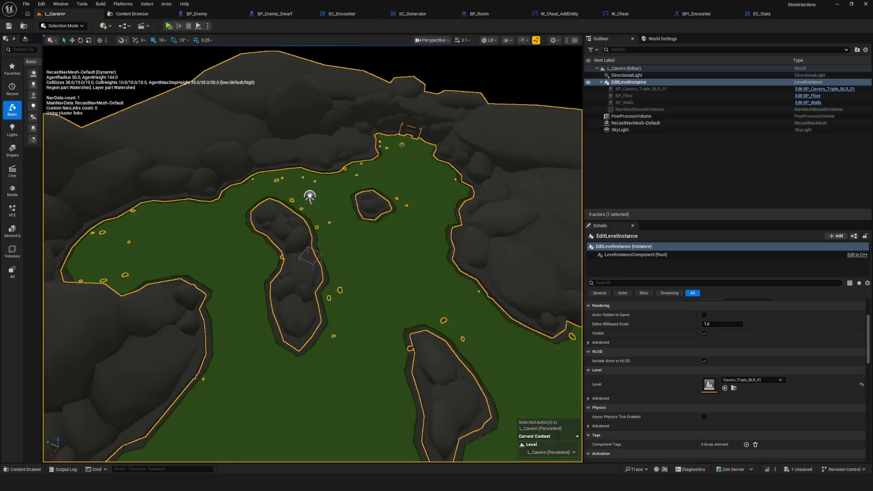
left_click(754, 380)
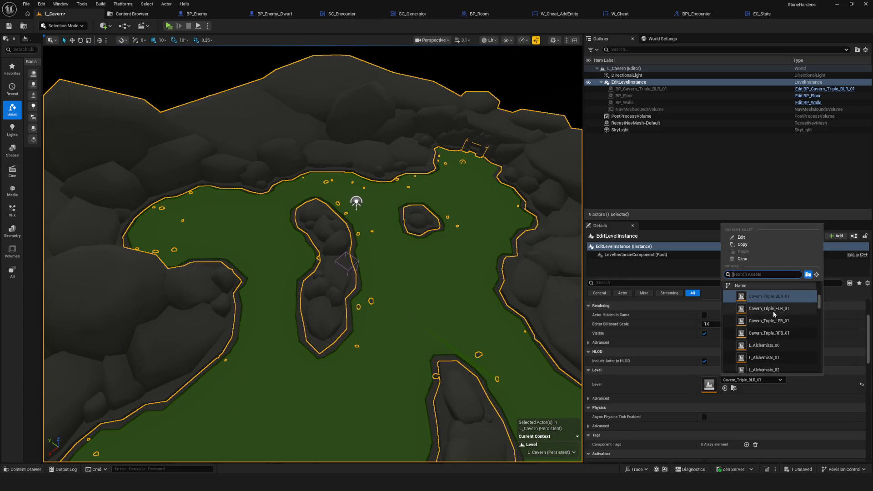
left_click(769, 309)
mouse_move(392, 318)
left_mouse_down()
mouse_move(382, 328)
mouse_move(400, 318)
mouse_move(384, 321)
left_mouse_up()
mouse_move(341, 230)
left_mouse_down()
mouse_move(327, 230)
mouse_move(338, 226)
left_mouse_up()
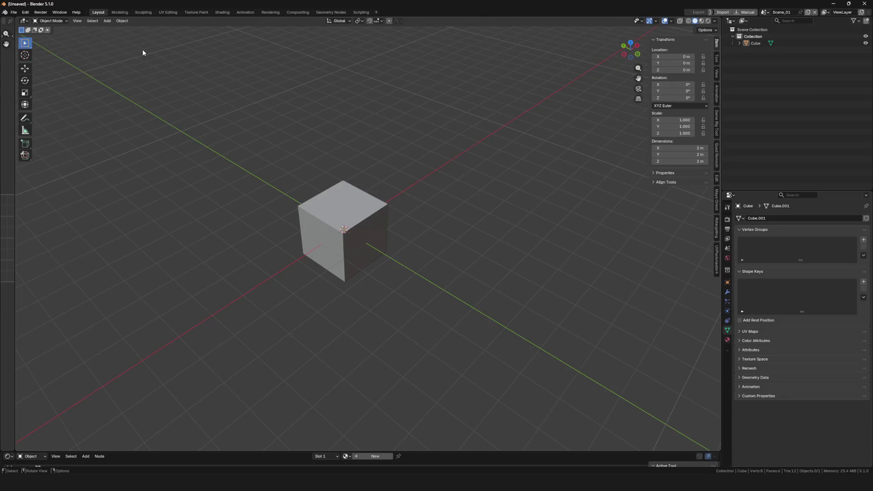
Open RoomsBlocking.blend from File > Open Recent.
left_click(15, 12)
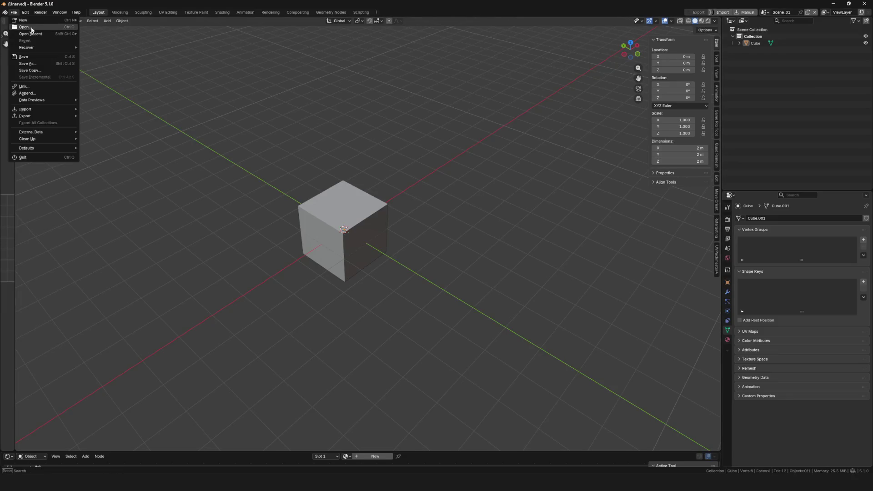
mouse_move(45, 38)
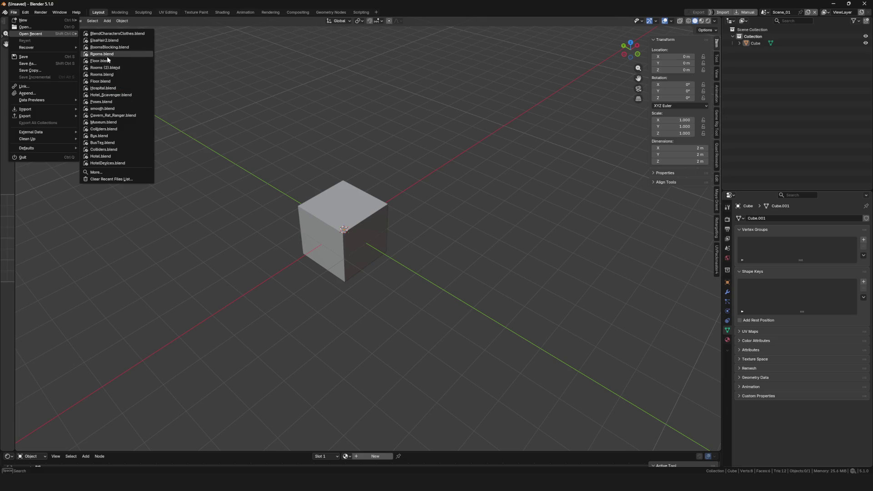
mouse_move(107, 59)
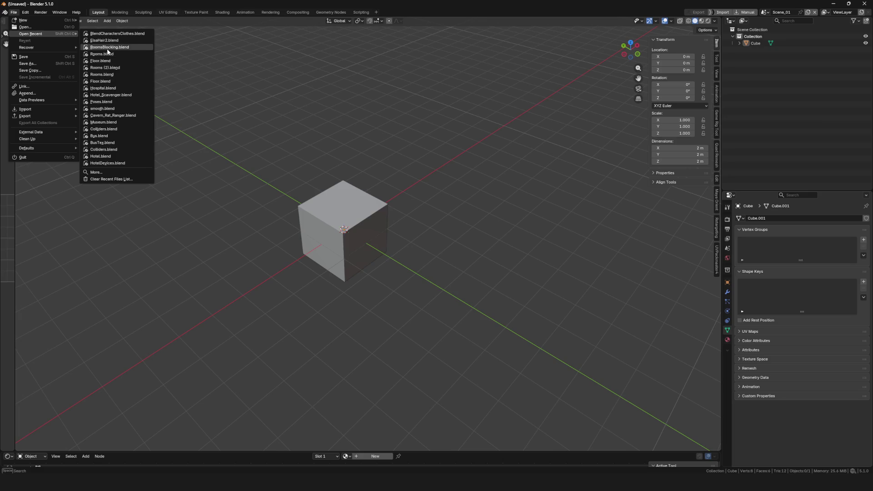
left_click(106, 47)
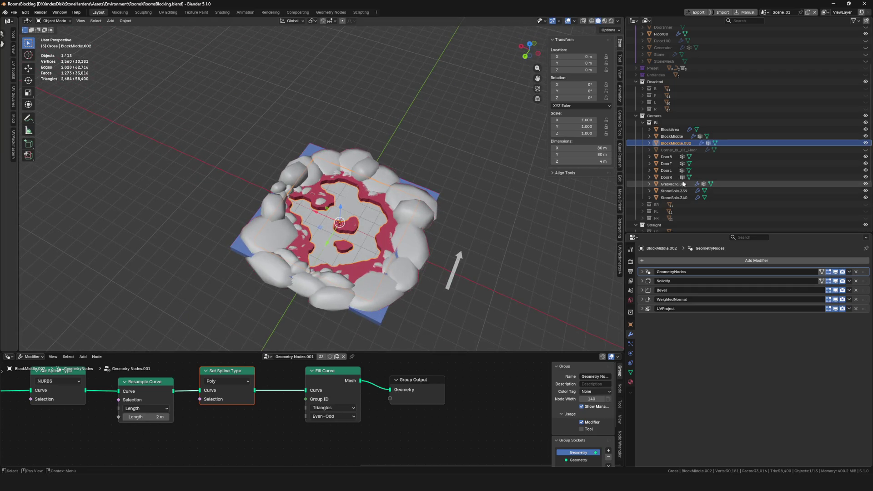
Hide the BL corner room and show the Triple FLR room in the Outliner.
left_click(643, 122)
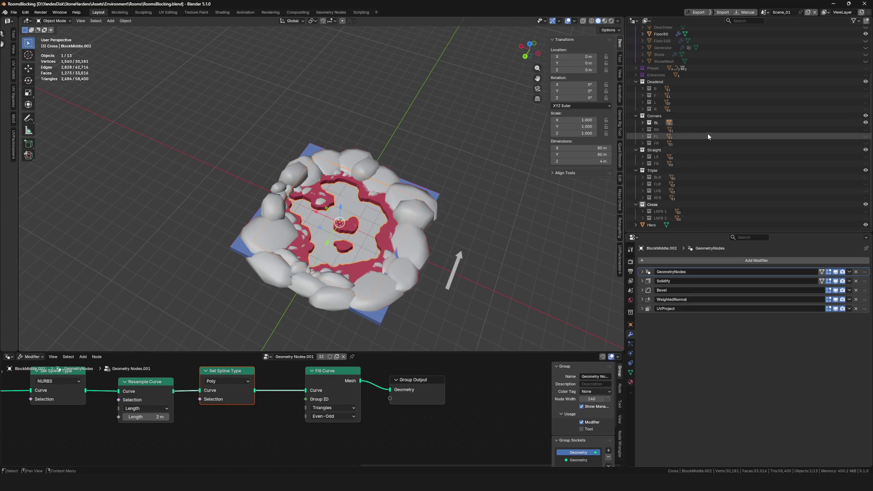
left_click(866, 123)
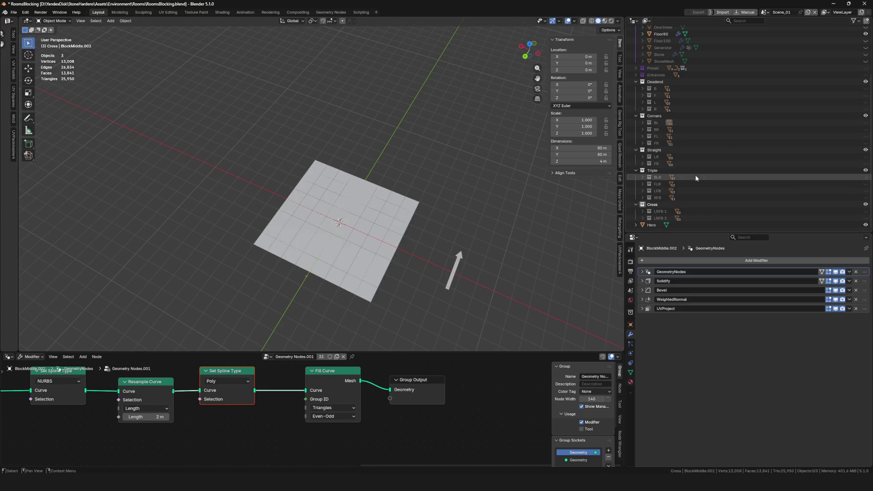
left_click(865, 184)
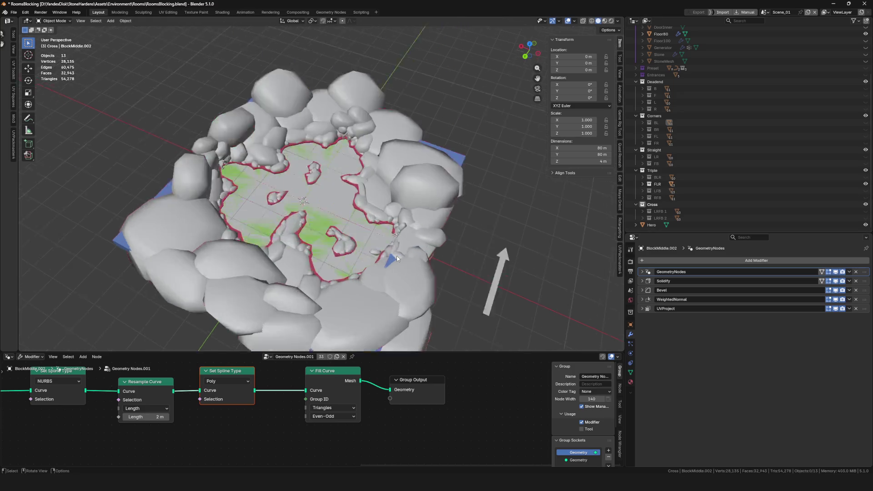
scroll(396, 255, "up", 6)
Delete the stray rock piece's faces from the EntranceR.001 mesh in Edit Mode.
left_click(390, 266)
key("ctrl+Tab")
left_click(478, 242)
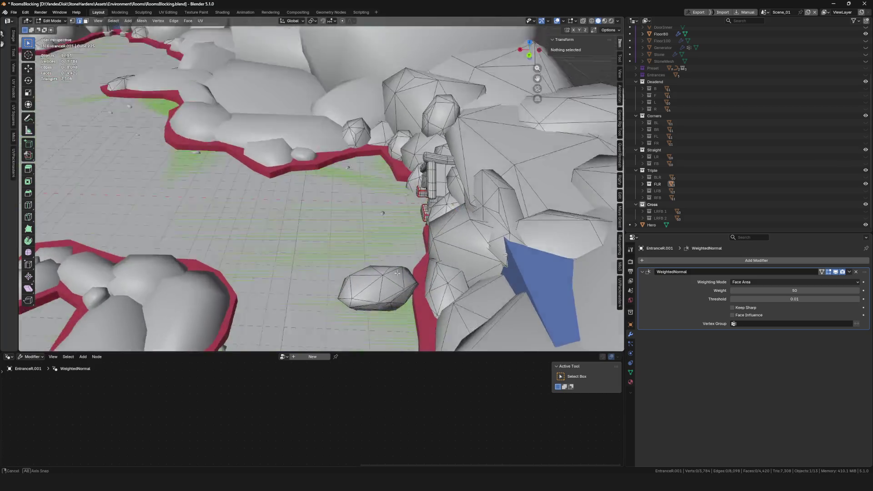
mouse_move(397, 273)
left_mouse_down()
mouse_move(414, 215)
mouse_move(418, 235)
left_mouse_up()
key("l")
key("x")
left_click(401, 248)
key("Tab")
Orbit around the room in Local View and expand the FLR collection's object list.
scroll(318, 191, "down", 10)
mouse_move(299, 222)
left_mouse_down()
mouse_move(377, 236)
mouse_move(409, 218)
left_mouse_up()
key("slash")
key("slash")
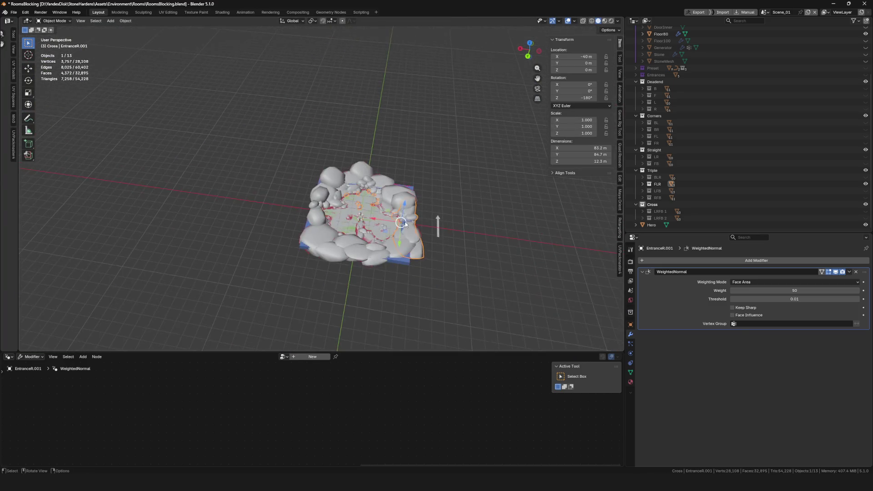
left_click(641, 184)
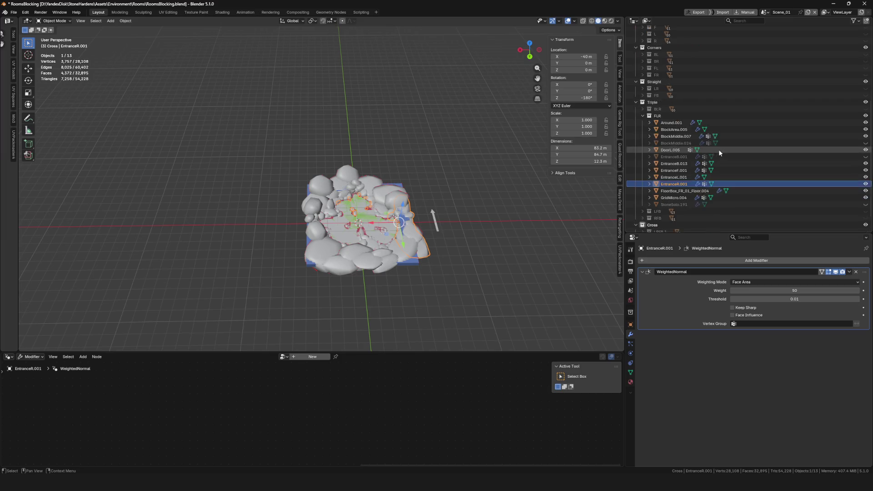
scroll(718, 150, "down", 1)
scroll(456, 224, "up", 6)
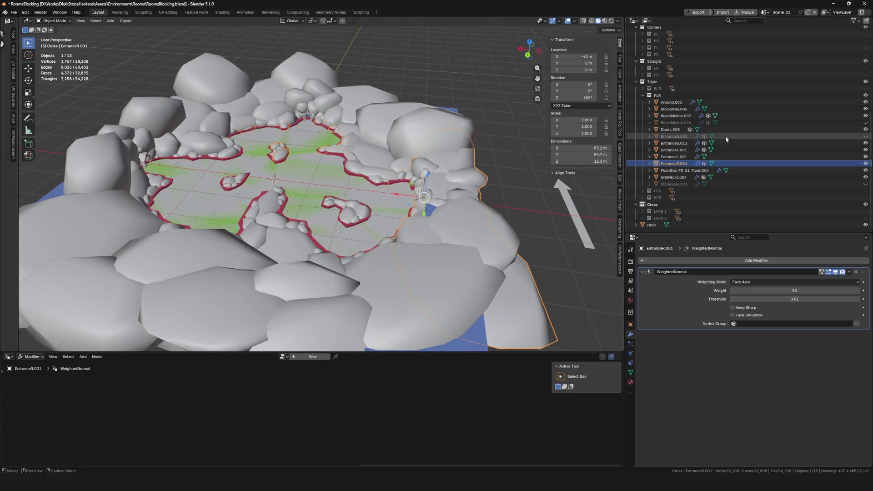
scroll(275, 185, "up", 2)
scroll(276, 184, "down", 6)
left_click(677, 102)
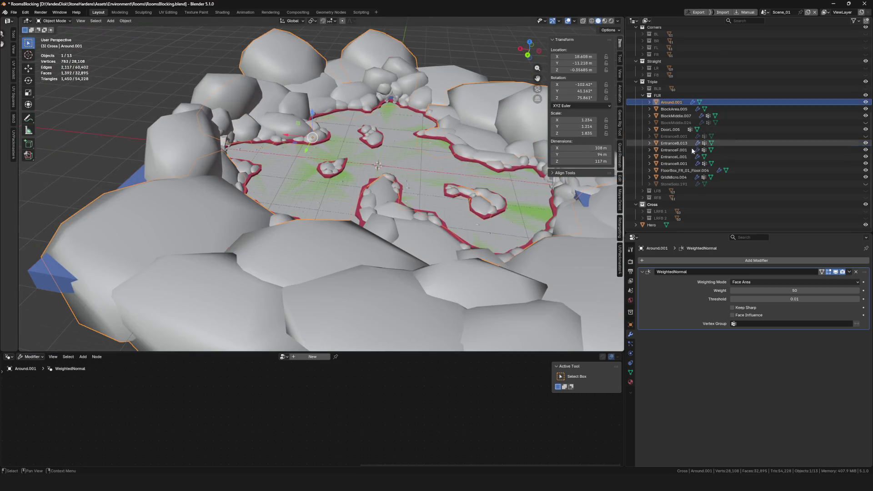
left_click(679, 170)
key("KP_Divide")
key("KP_Divide")
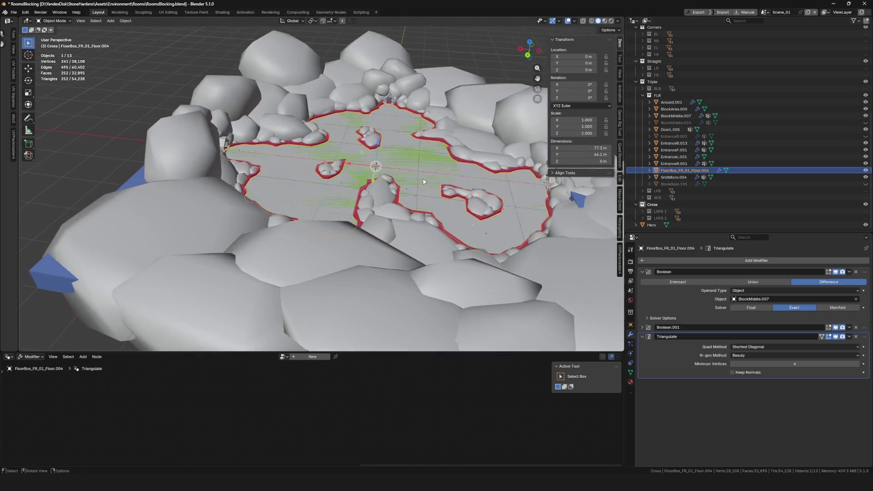
scroll(353, 205, "up", 3)
scroll(335, 221, "down", 5)
scroll(305, 183, "up", 5)
key("ctrl+s")
key("KP_Divide")
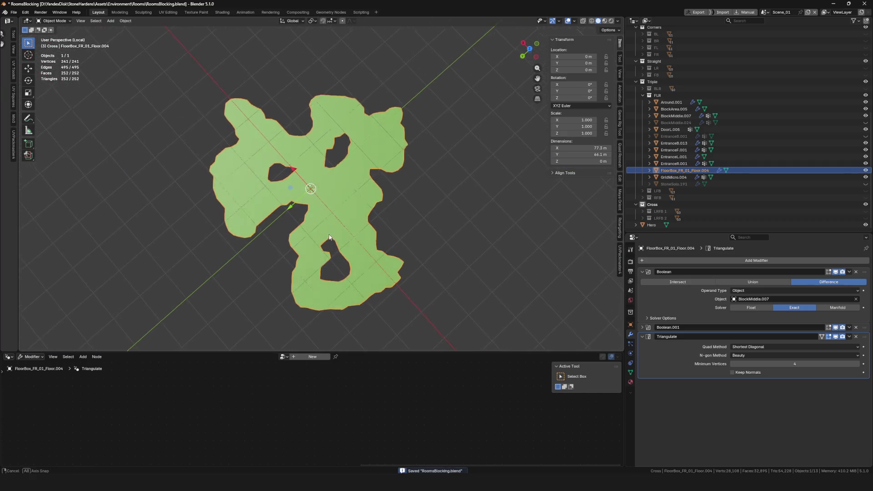
scroll(346, 193, "up", 6)
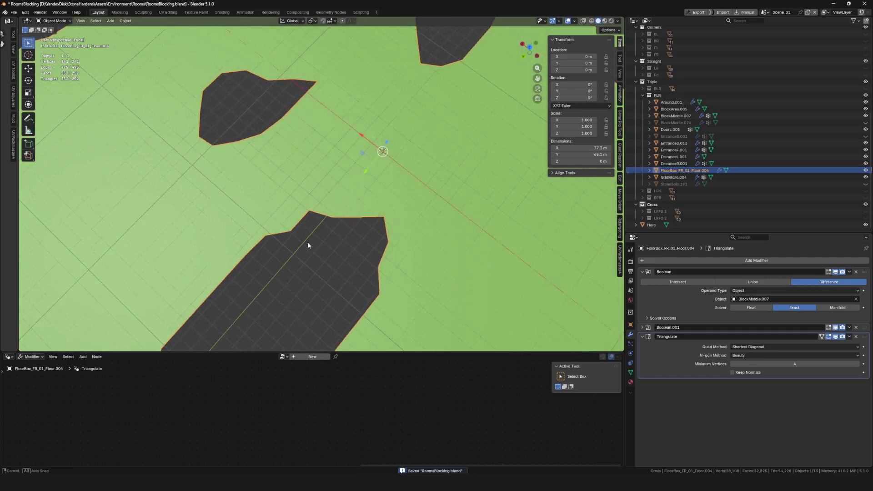
scroll(306, 242, "down", 4)
scroll(346, 269, "down", 5)
scroll(409, 273, "up", 6)
key("ctrl+Tab")
scroll(434, 271, "up", 5)
scroll(380, 239, "down", 5)
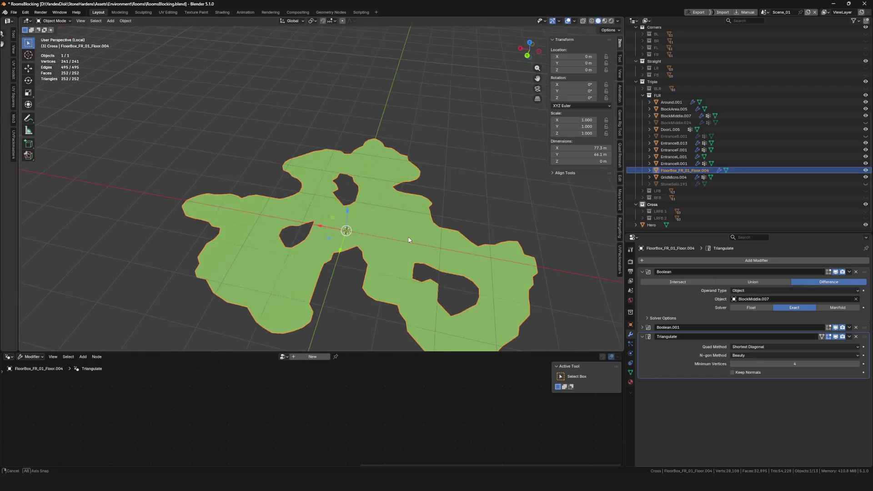
left_click_drag(422, 233, 380, 234)
scroll(349, 217, "down", 3)
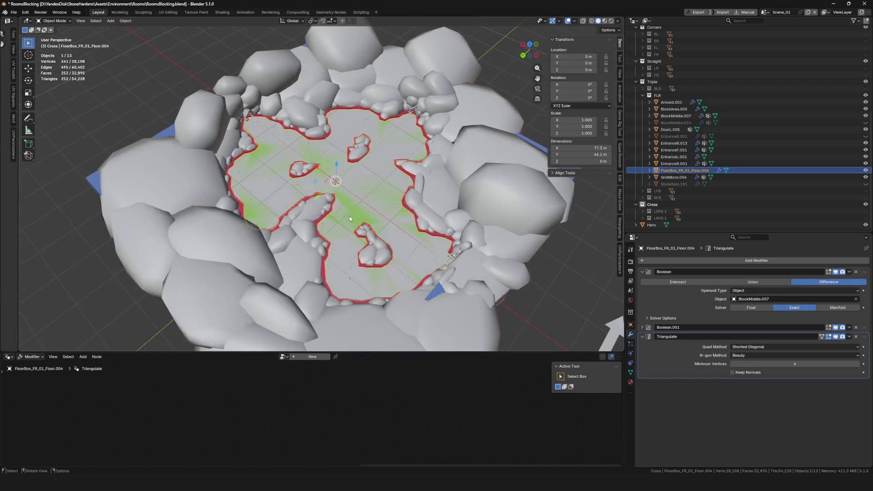
key("KP_Divide")
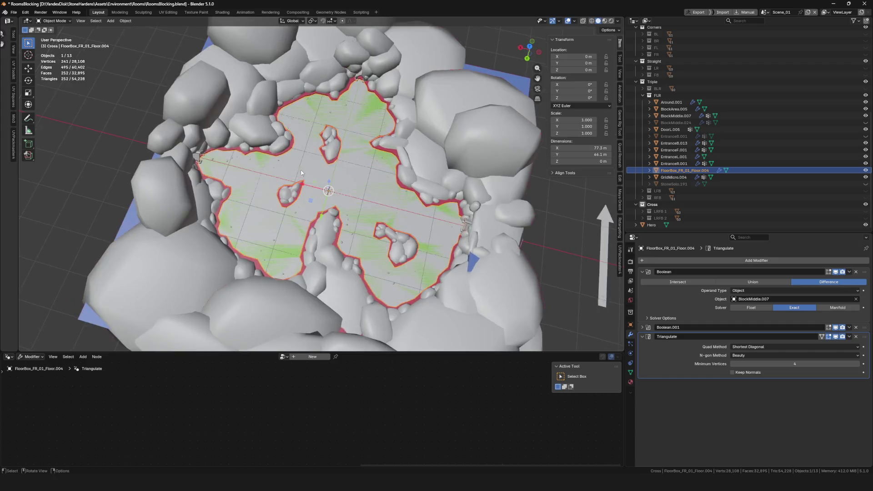
scroll(146, 131, "up", 4)
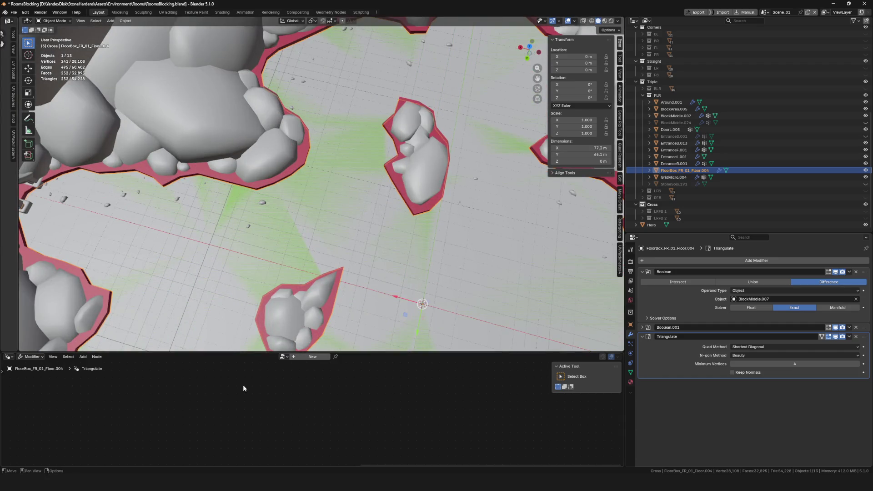
scroll(220, 151, "down", 5)
mouse_move(244, 70)
left_mouse_down()
mouse_move(296, 172)
mouse_move(365, 196)
left_mouse_up()
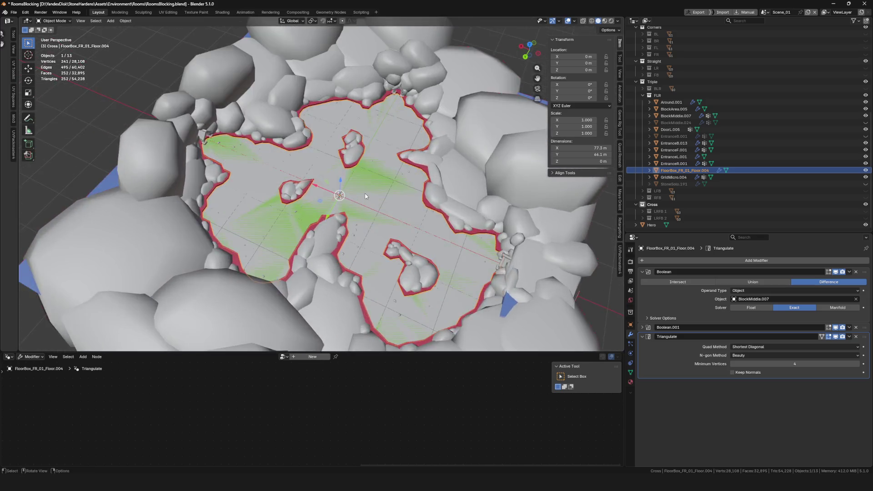
key("KP_Divide")
key("KP_Divide")
key("KP_Divide")
mouse_move(353, 226)
left_mouse_down()
mouse_move(359, 114)
mouse_move(328, 236)
mouse_move(298, 226)
left_mouse_up()
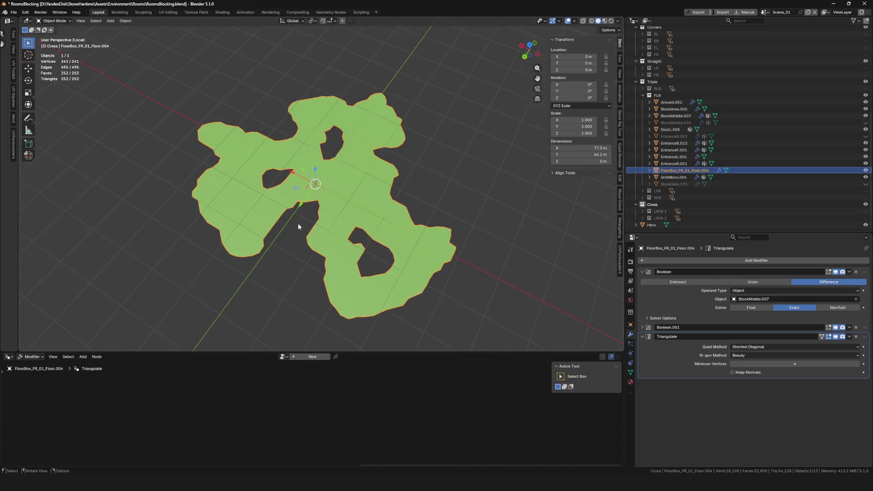
left_click_drag(432, 239, 412, 239)
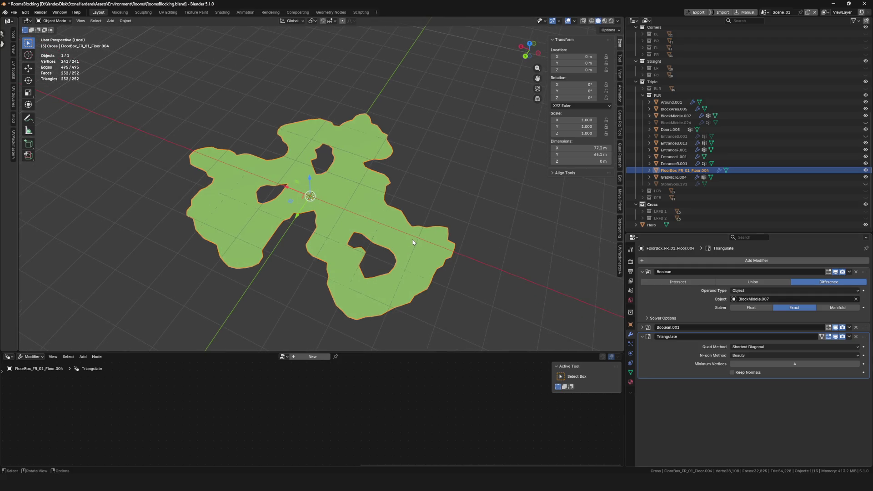
scroll(401, 232, "up", 4)
scroll(389, 229, "down", 3)
left_click_drag(362, 220, 427, 223)
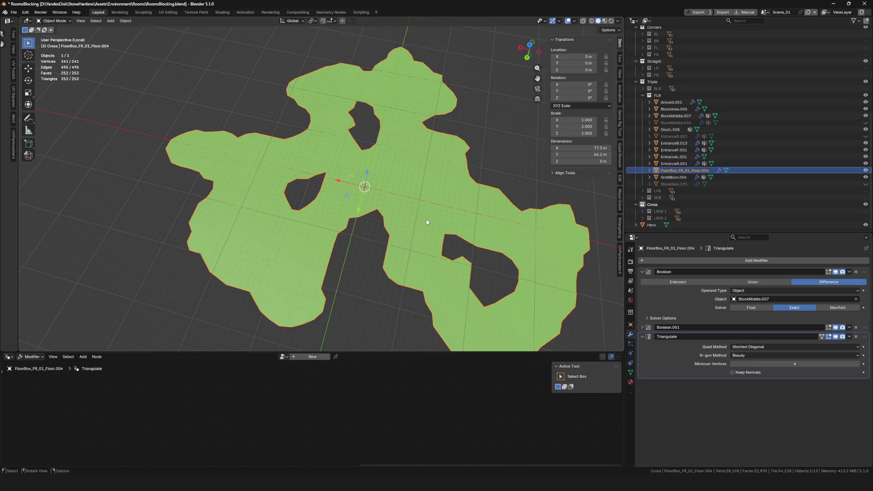
scroll(427, 223, "down", 3)
scroll(423, 226, "up", 4)
left_click_drag(421, 227, 402, 203)
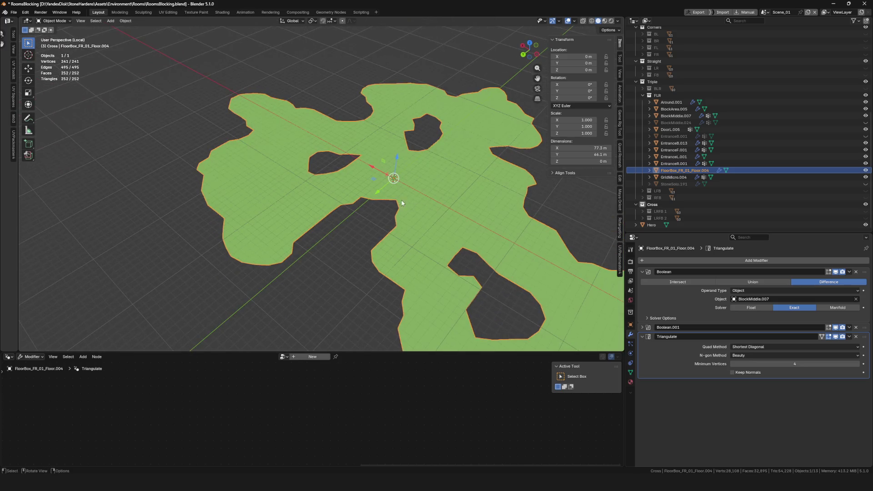
key("KP_Divide")
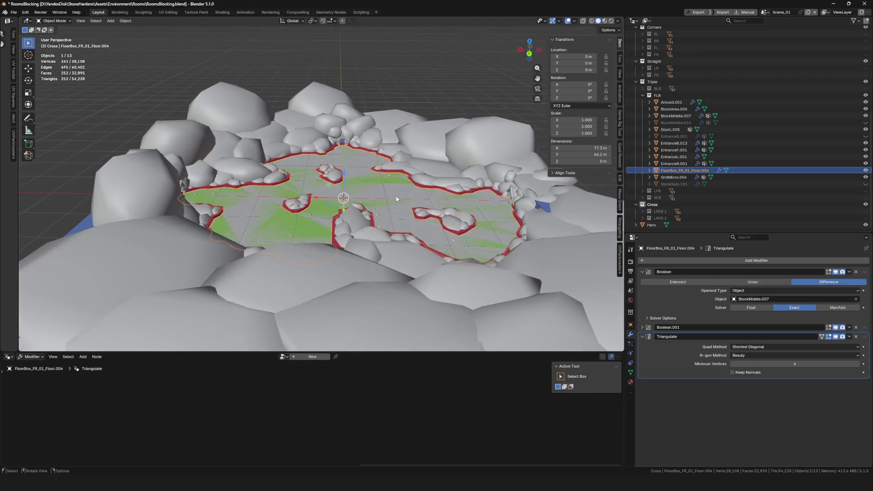
left_click(367, 199, "shift")
key("KP_Divide")
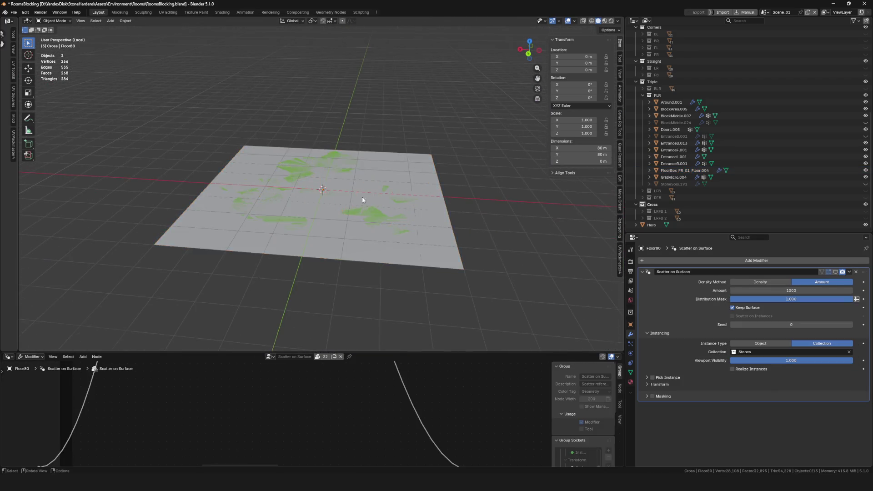
scroll(313, 184, "down", 3)
scroll(218, 191, "up", 4)
mouse_move(217, 190)
left_mouse_down()
mouse_move(304, 211)
mouse_move(357, 203)
mouse_move(350, 199)
mouse_move(343, 203)
mouse_move(363, 236)
left_mouse_up()
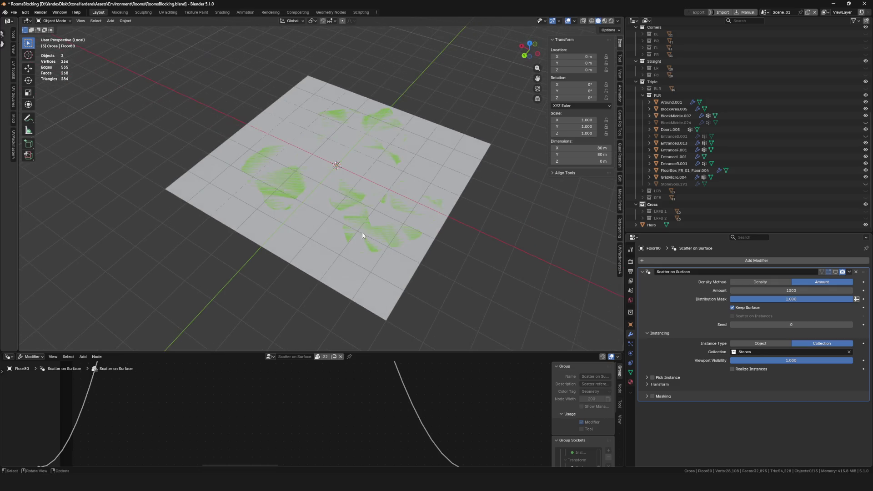
left_click(360, 229)
key("KP_Divide")
key("KP_Divide")
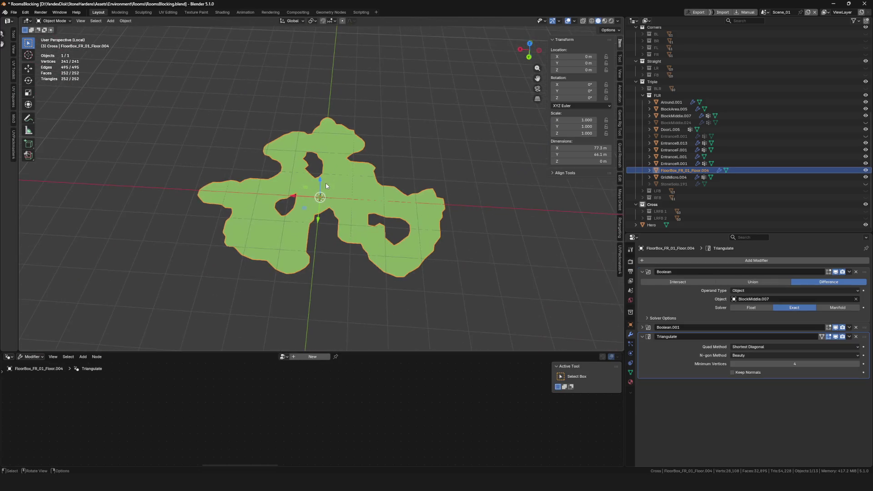
key("KP_Divide")
left_click(374, 85)
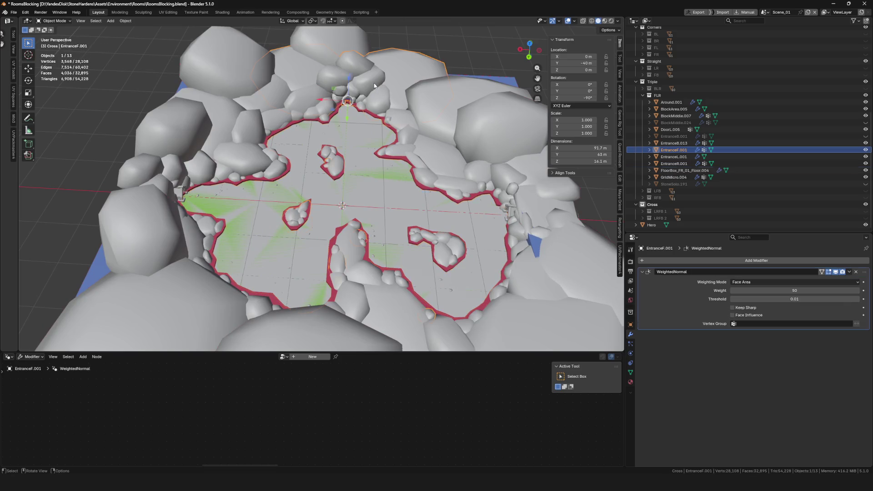
left_click(709, 170)
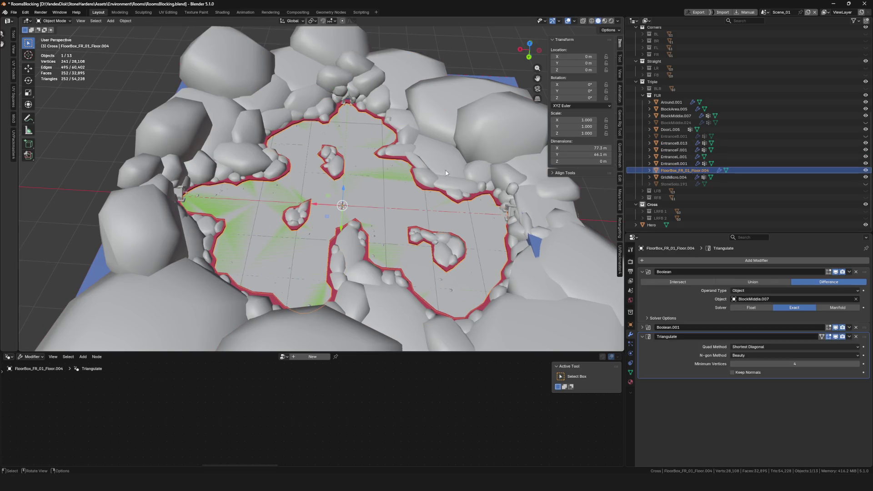
left_click(671, 102)
left_click(674, 176, "shift")
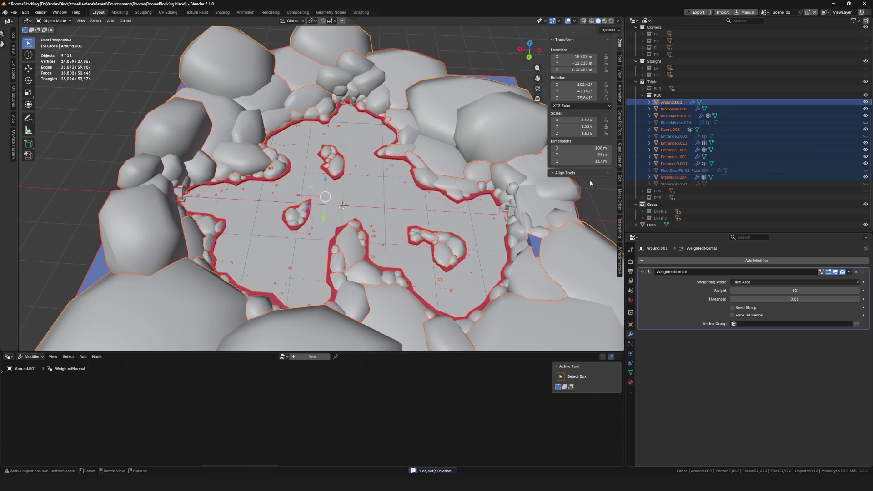
key("KP_Divide")
scroll(313, 176, "up", 8)
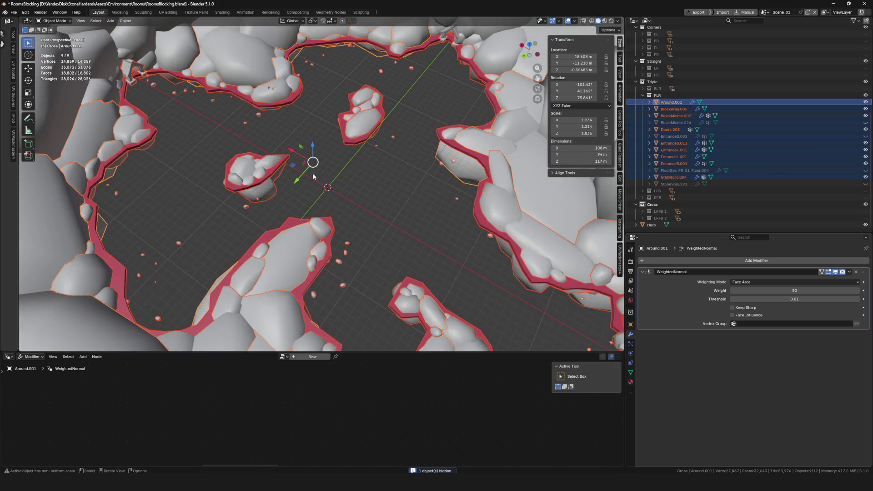
scroll(134, 165, "up", 5)
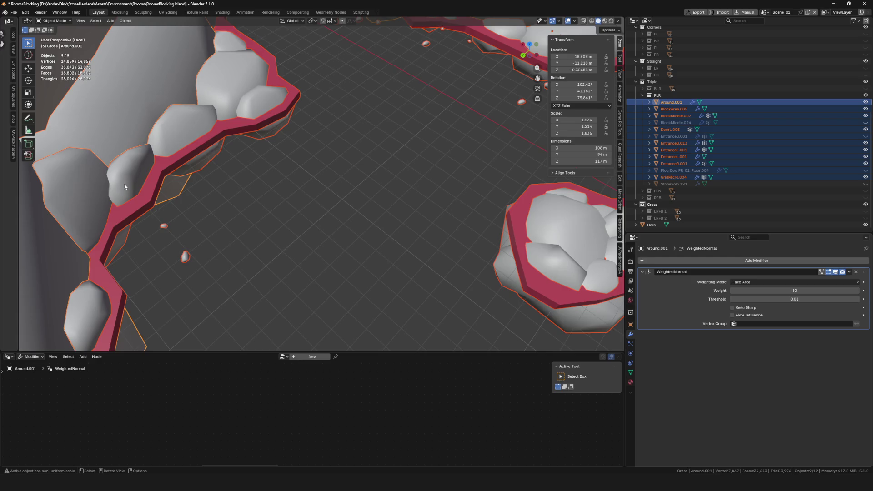
scroll(182, 143, "down", 15)
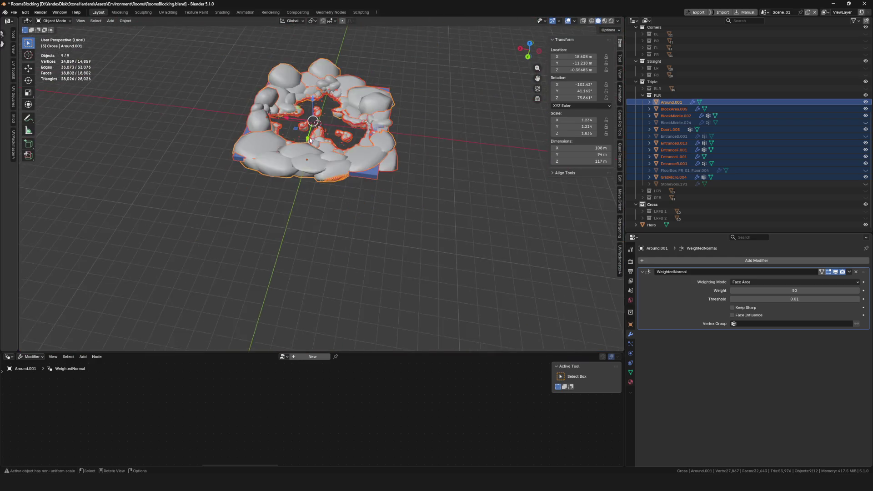
key("KP_Divide")
scroll(319, 141, "up", 10)
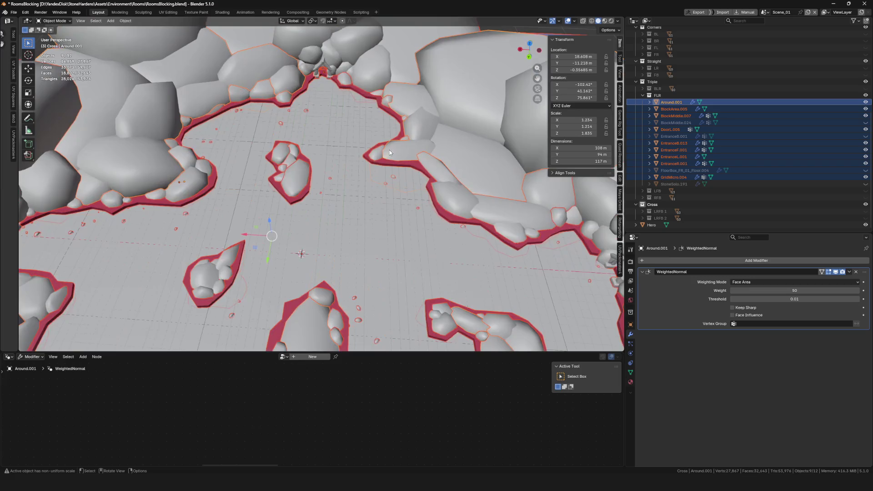
left_click(397, 164)
Isolate the BlockMiddle.007 slab in Local View and inspect its edges from low angles.
key("KP_Divide")
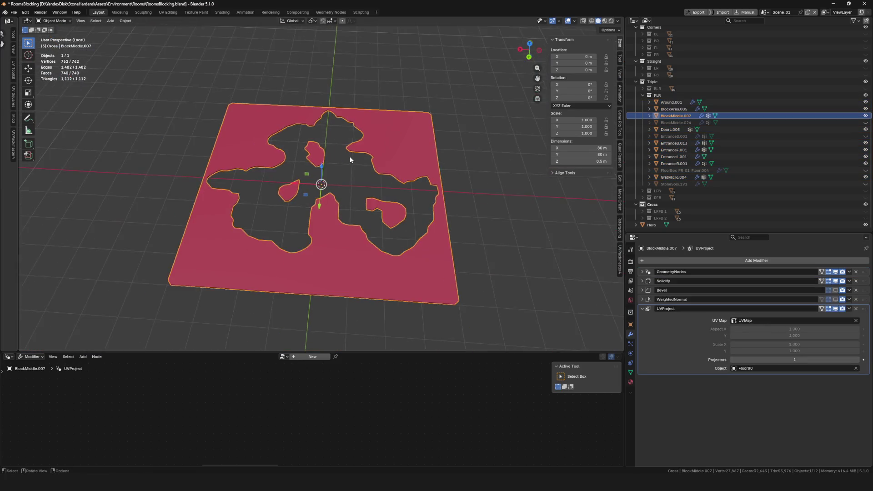
scroll(325, 164, "up", 5)
scroll(322, 172, "down", 4)
mouse_move(327, 182)
left_mouse_down()
mouse_move(305, 170)
mouse_move(318, 163)
mouse_move(323, 175)
left_mouse_up()
scroll(269, 208, "up", 6)
mouse_move(248, 92)
left_mouse_down()
mouse_move(284, 111)
mouse_move(307, 292)
mouse_move(346, 200)
mouse_move(307, 102)
mouse_move(293, 144)
mouse_move(308, 195)
mouse_move(353, 111)
mouse_move(313, 154)
mouse_move(337, 184)
mouse_move(356, 174)
mouse_move(315, 206)
mouse_move(327, 224)
mouse_move(405, 231)
mouse_move(386, 234)
mouse_move(410, 275)
left_mouse_up()
scroll(335, 272, "down", 5)
scroll(326, 155, "up", 6)
scroll(300, 154, "down", 5)
Save RoomsBlocking.blend and return to the full Triple FLR room with its rock ring.
key("KP_Divide")
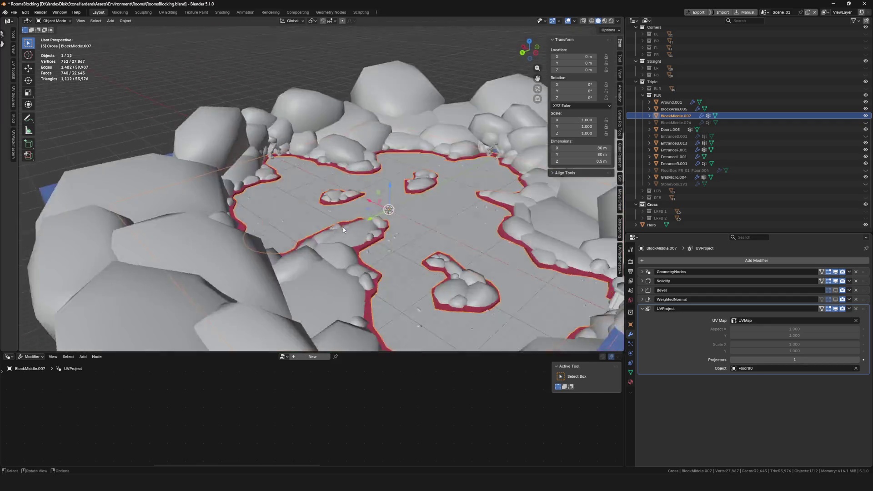
mouse_move(364, 217)
left_mouse_down()
mouse_move(381, 226)
mouse_move(378, 178)
mouse_move(372, 211)
mouse_move(304, 226)
left_mouse_up()
key("ctrl+s")
key("KP_Divide")
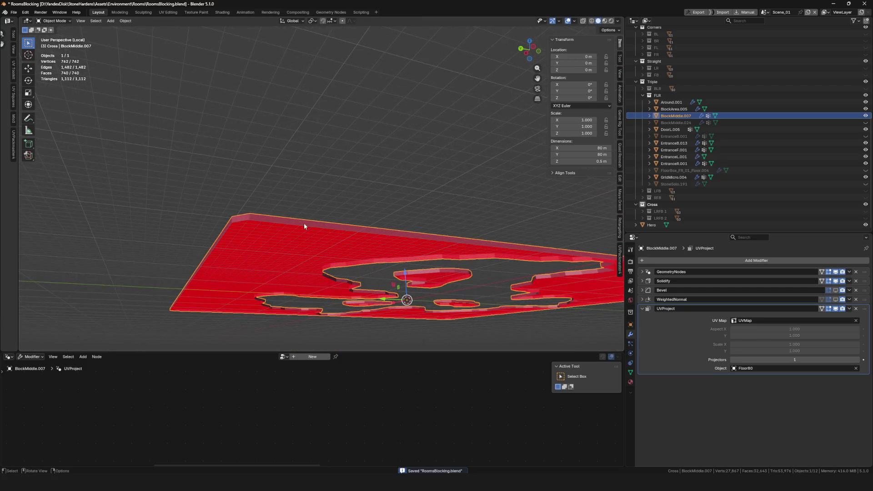
scroll(363, 259, "down", 5)
left_click_drag(405, 273, 350, 220)
key("KP_Divide")
scroll(359, 227, "up", 1)
scroll(359, 227, "down", 1)
scroll(359, 228, "up", 3)
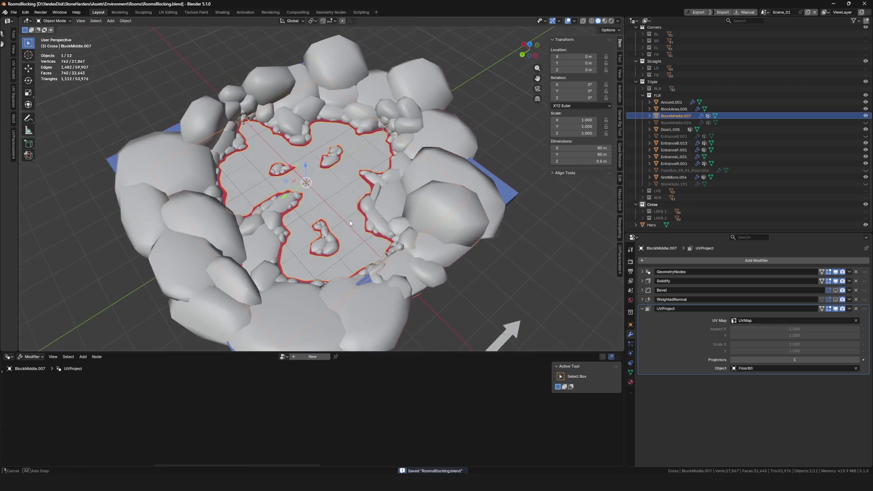
mouse_move(328, 166)
left_mouse_down()
mouse_move(363, 236)
mouse_move(441, 236)
left_mouse_up()
scroll(376, 257, "down", 5)
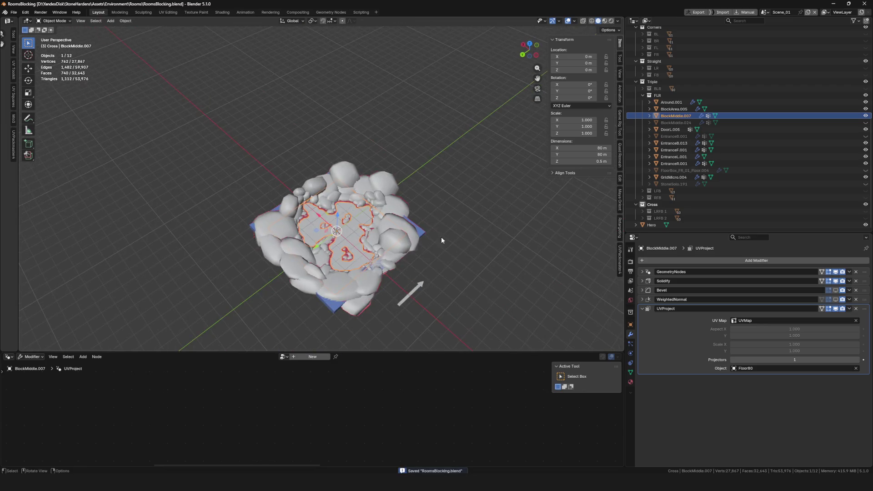
Select the nine rock objects from Around.001 through GridMicro.004 and isolate them in local view.
left_click(441, 237)
scroll(352, 250, "up", 5)
left_click_drag(352, 250, 436, 250)
left_click(668, 103)
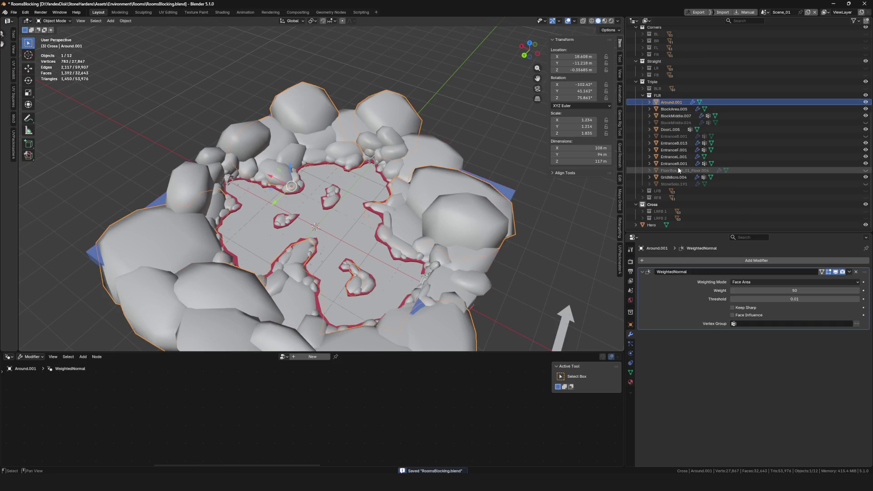
left_click(674, 177, "shift")
key("KP_Divide")
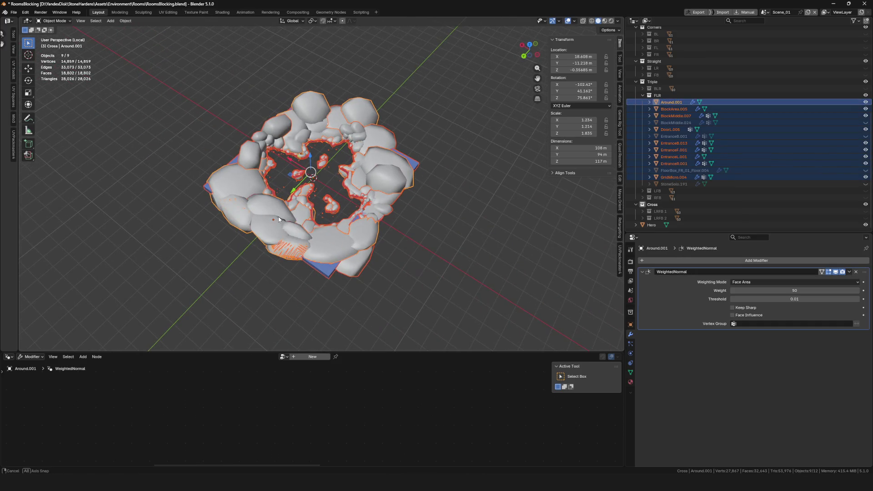
key("KP_Divide")
scroll(400, 163, "up", 3)
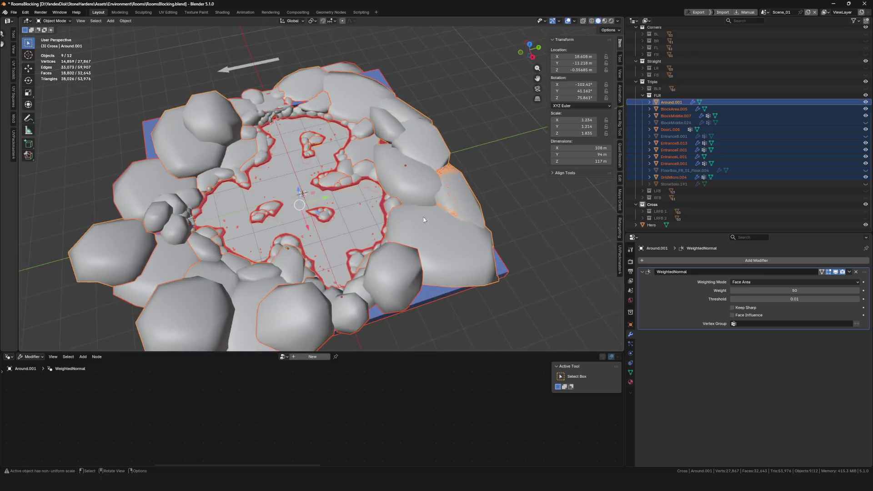
scroll(399, 163, "down", 4)
scroll(375, 172, "up", 5)
key("KP_Divide")
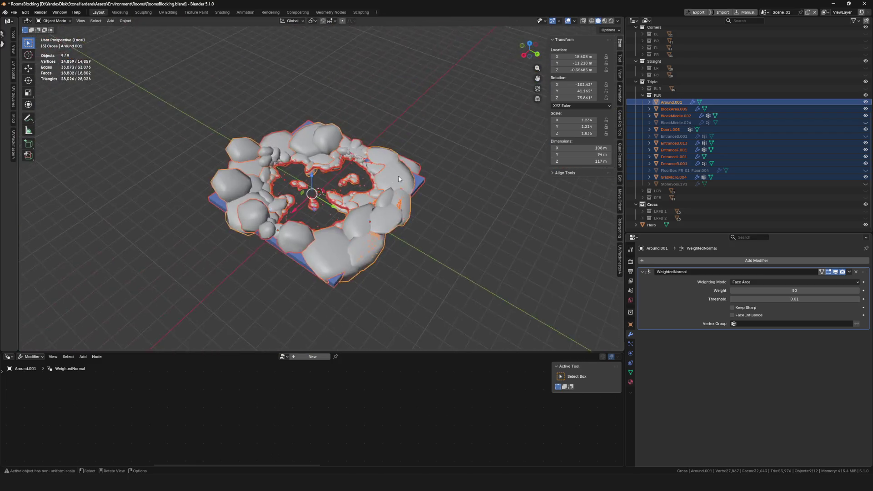
scroll(301, 208, "up", 4)
In Edit Mode, select linked geometry and delete the faces of two stray loose rock pieces.
key("Tab")
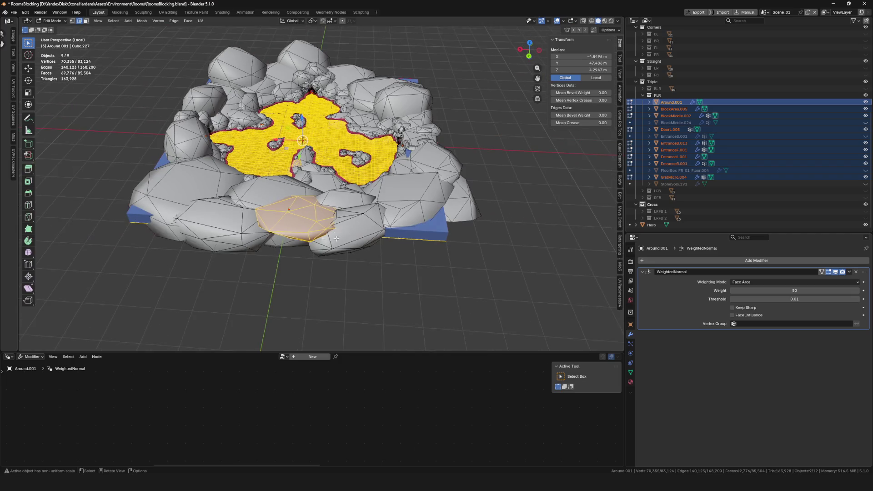
key("Tab")
key("Tab")
key("alt+a")
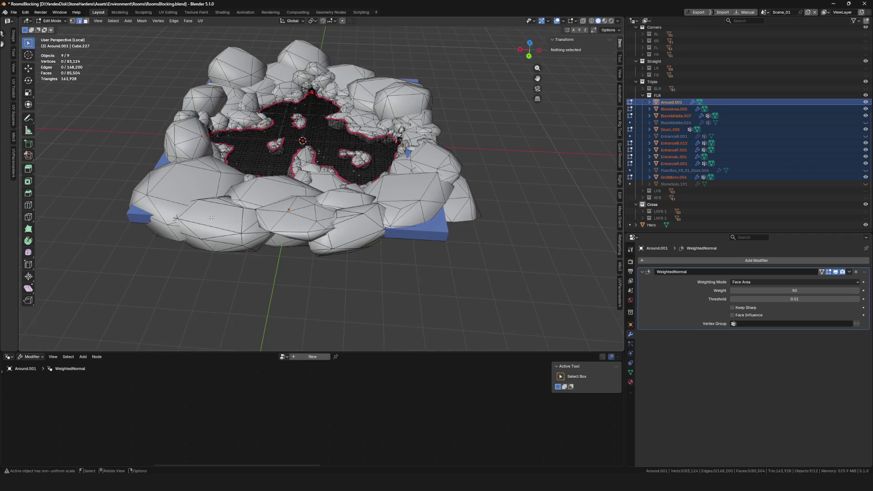
key("l")
key("x")
left_click(233, 230)
key("l")
key("x")
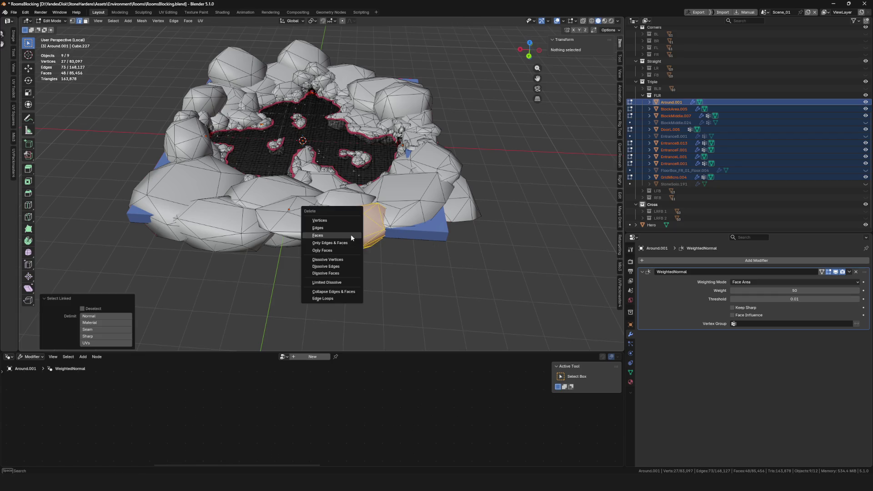
left_click(350, 234)
Return to Object Mode and toggle local view to check the cleaned rocks.
key("KP_Divide")
key("Tab")
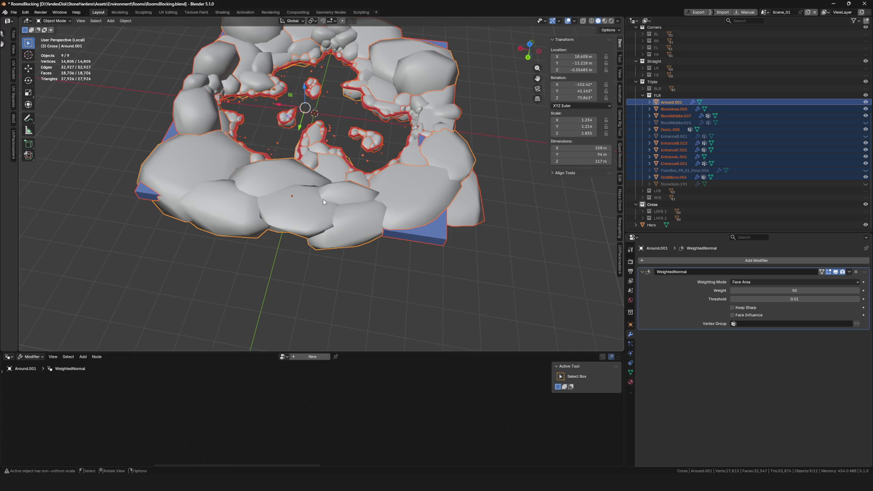
scroll(330, 191, "up", 3)
key("KP_Divide")
key("Tab")
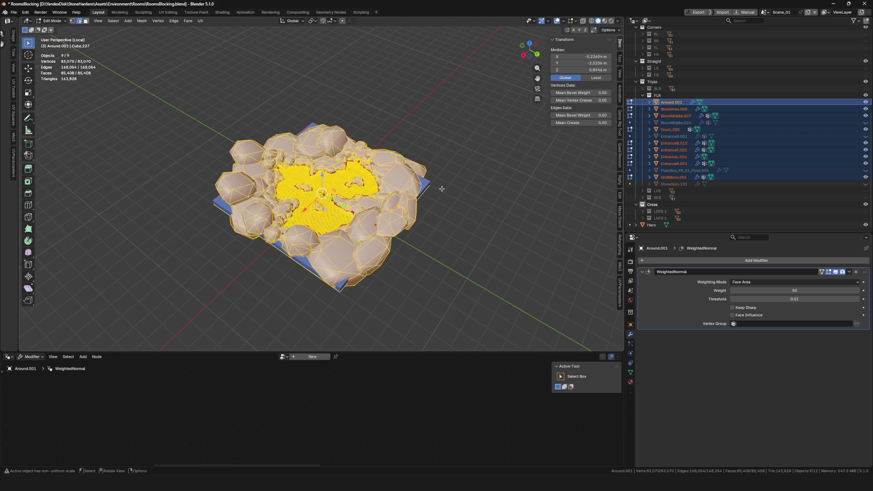
key("Tab")
scroll(328, 182, "up", 5)
scroll(329, 182, "down", 7)
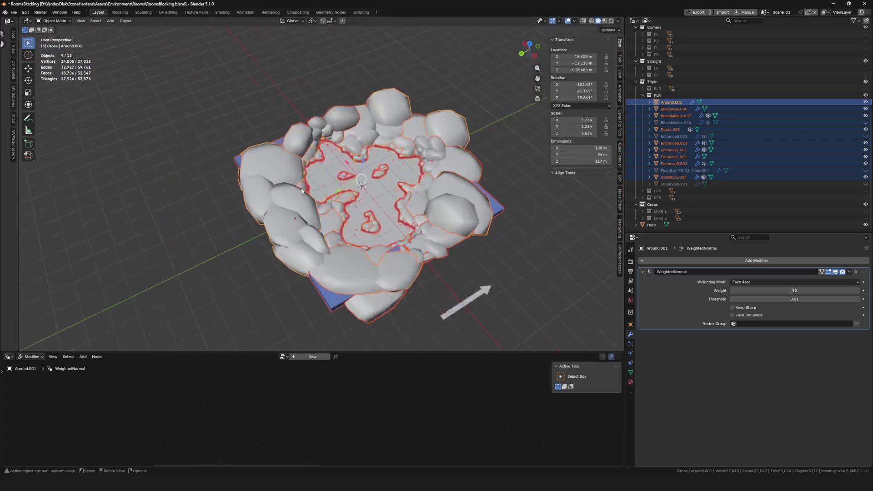
Save RoomsBlocking.blend and inspect the cleaned cavern floor up close.
scroll(356, 185, "up", 3)
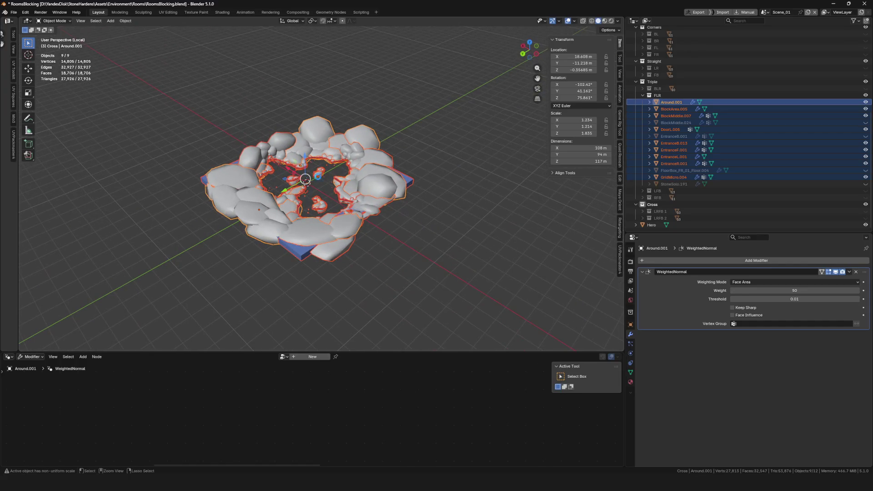
key("ctrl+s")
scroll(314, 195, "up", 2)
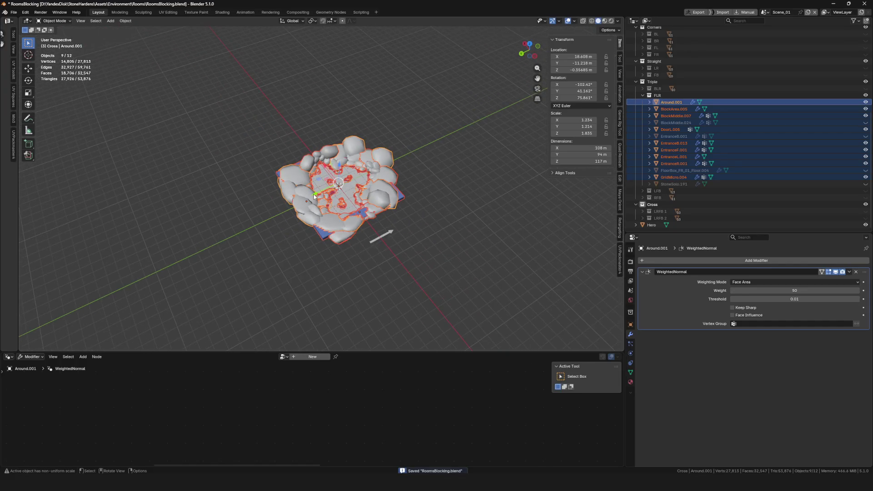
scroll(321, 196, "up", 6)
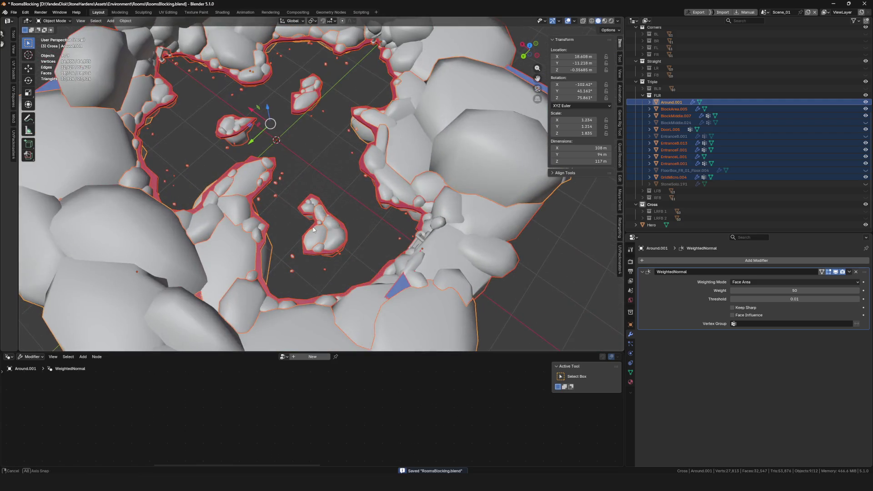
left_click_drag(319, 220, 315, 209)
Exit local view, look over the whole rock ring, and bring up the export formats.
key("KP_Divide")
scroll(372, 187, "up", 8)
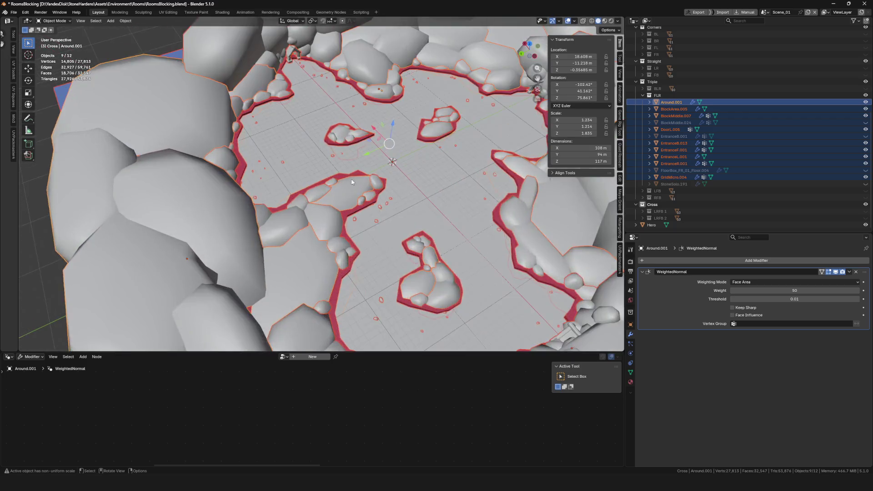
scroll(372, 184, "down", 10)
left_click_drag(372, 184, 420, 253)
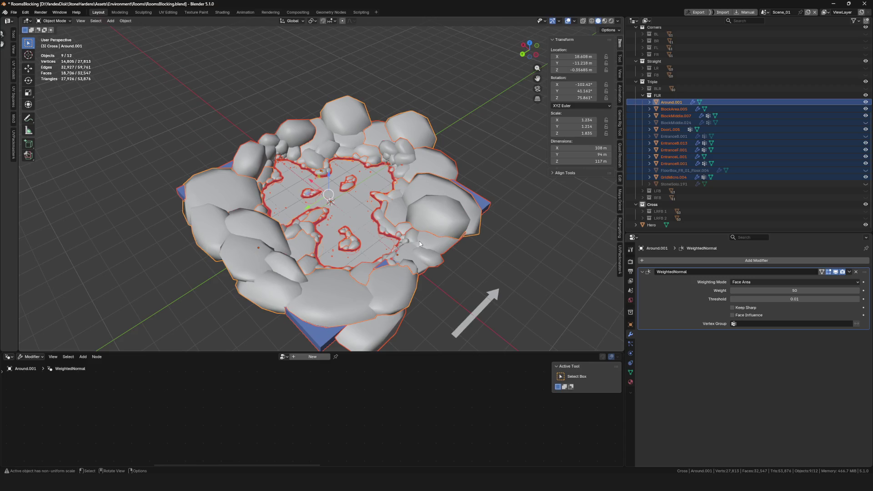
scroll(375, 237, "up", 6)
scroll(332, 140, "down", 5)
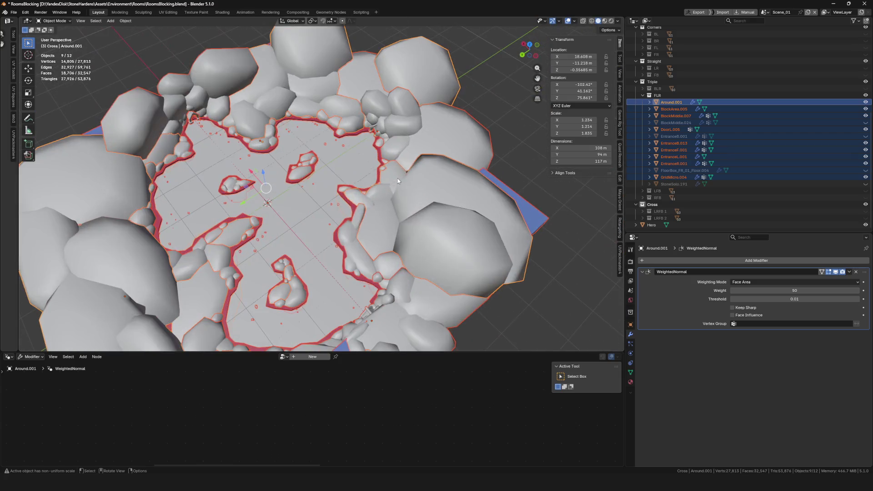
key("F4")
Start an FBX export, move up two folders, then cancel without exporting.
mouse_move(377, 223)
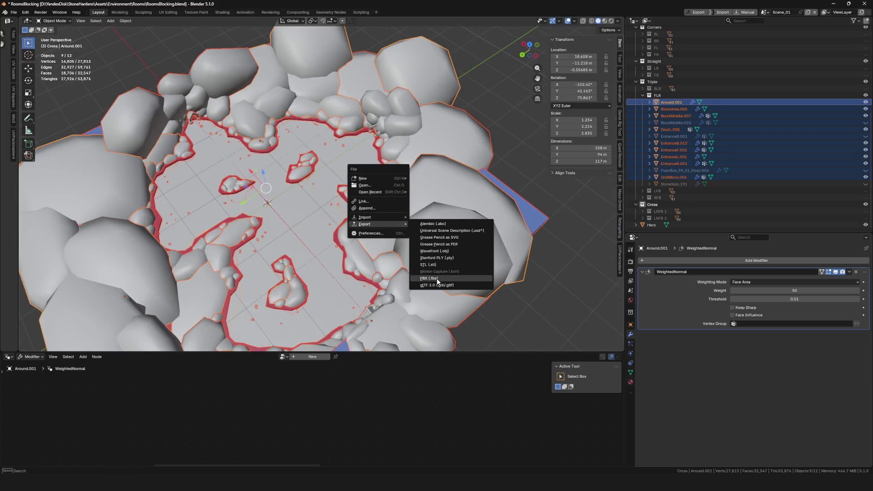
left_click(443, 277)
left_click(261, 141)
left_click(262, 140)
left_click_drag(359, 129, 310, 127)
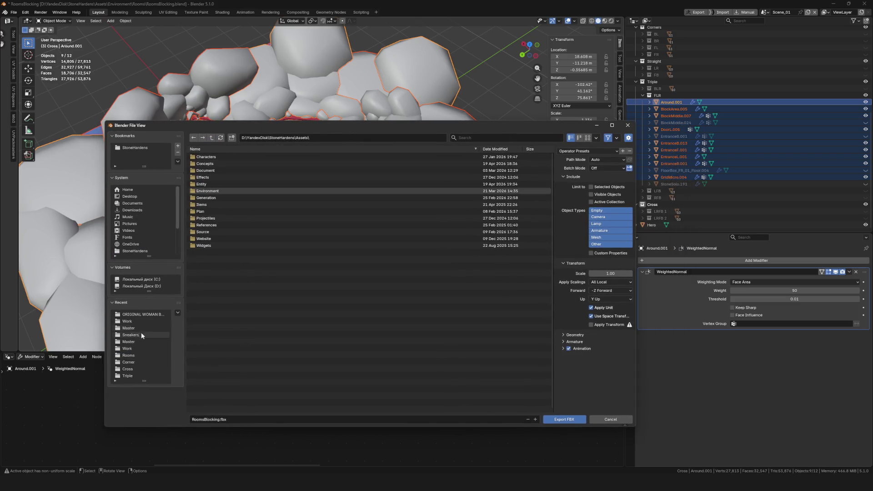
key("Escape")
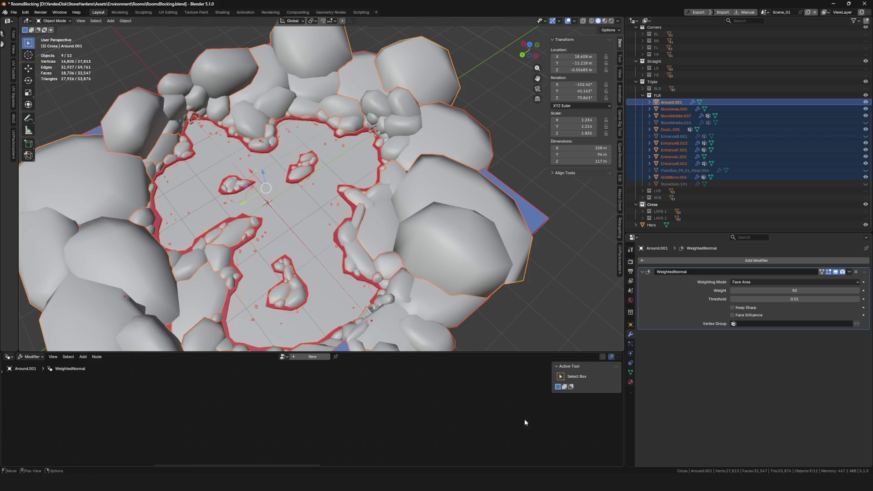
mouse_move(602, 483)
Back in Unreal, close Find in Blueprints, survey the cavern navmesh, and show the Content Browser.
left_click(659, 438)
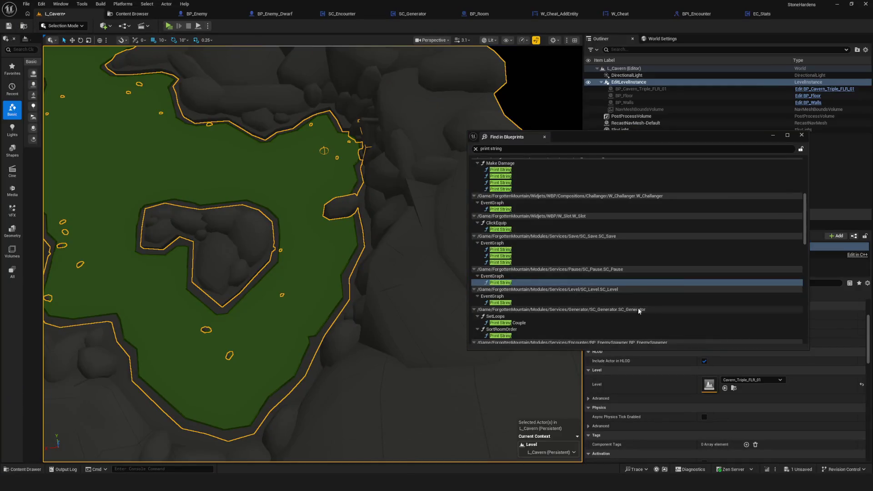
left_click(797, 137)
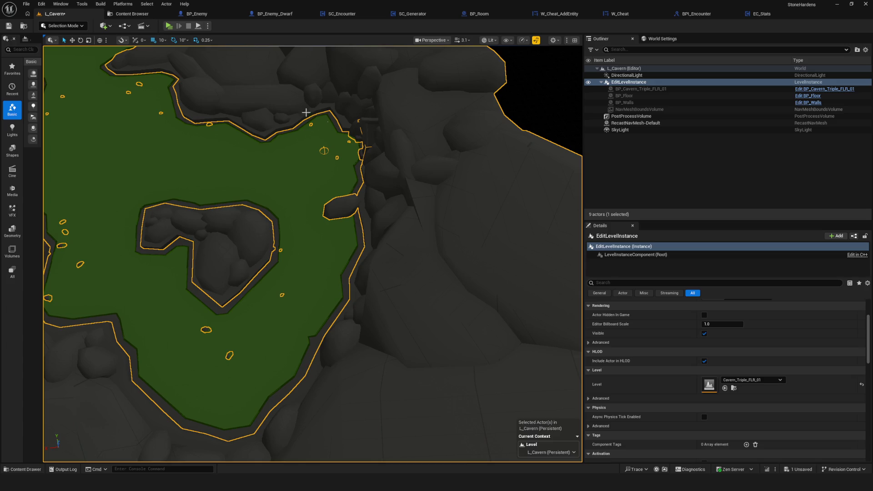
left_click_drag(306, 113, 300, 132)
scroll(313, 254, "down", 10)
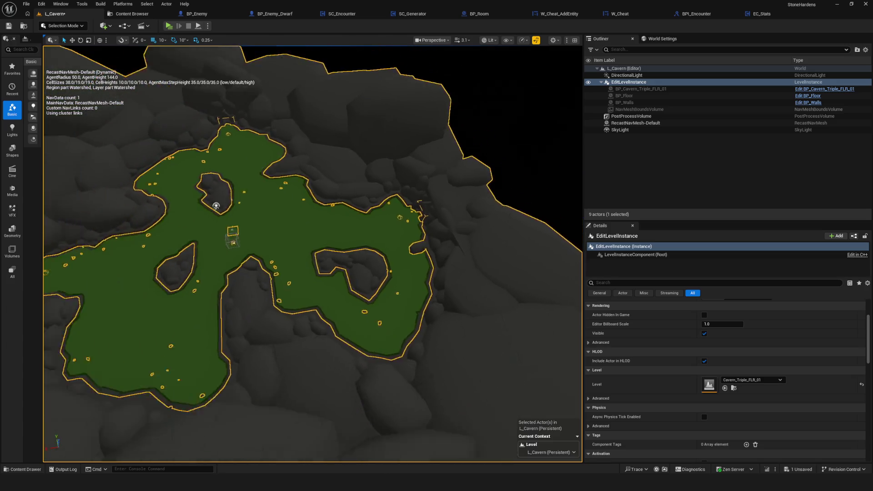
scroll(313, 254, "up", 5)
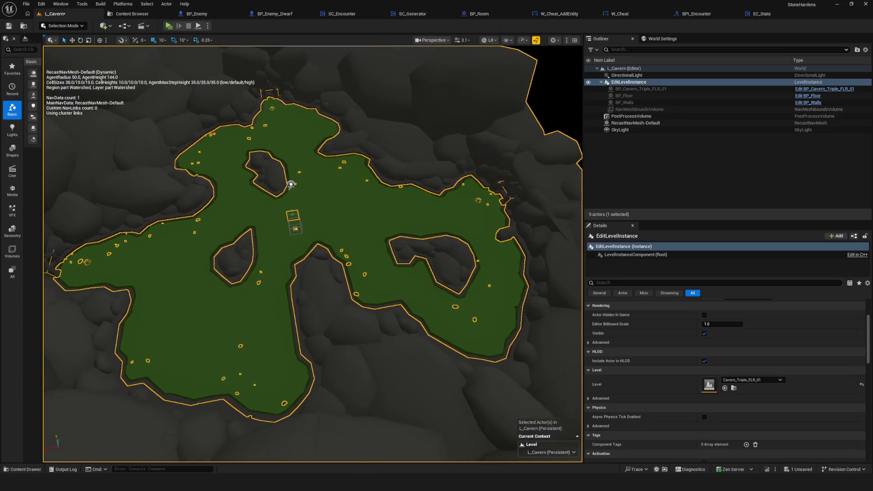
left_click(132, 14)
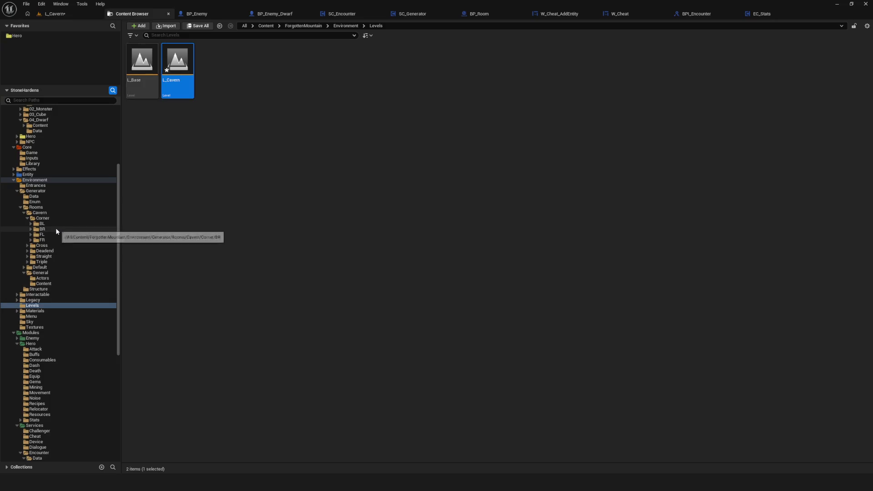
Browse to Triple/FLR/Content and reimport Cavern_Triple_FLR_01 with a new FBX file.
left_click(27, 262)
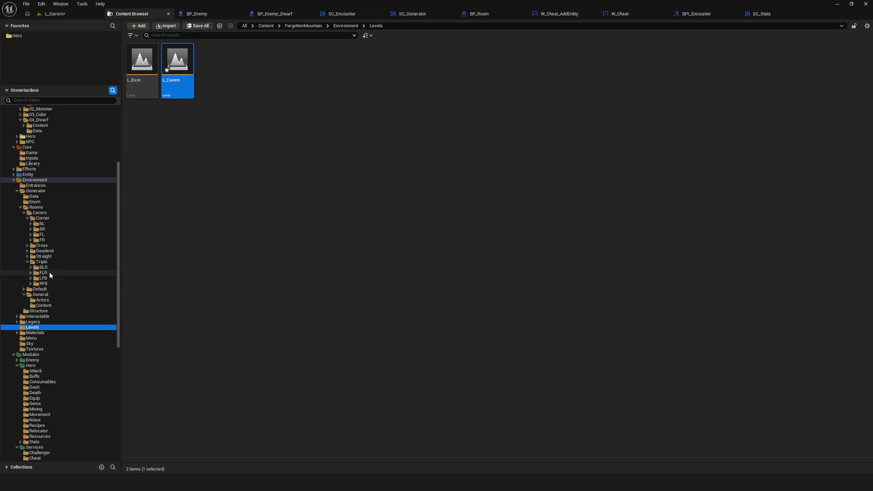
left_click(47, 273)
double_click(154, 57)
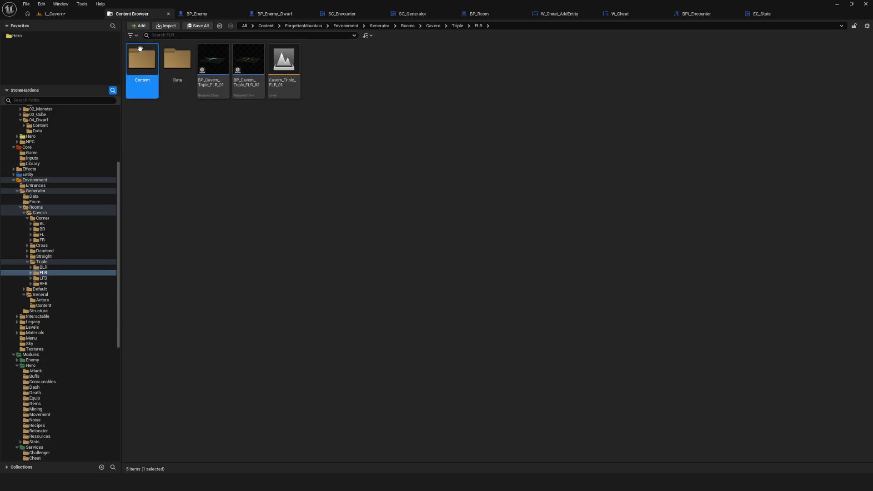
left_click(150, 63)
right_click(148, 67)
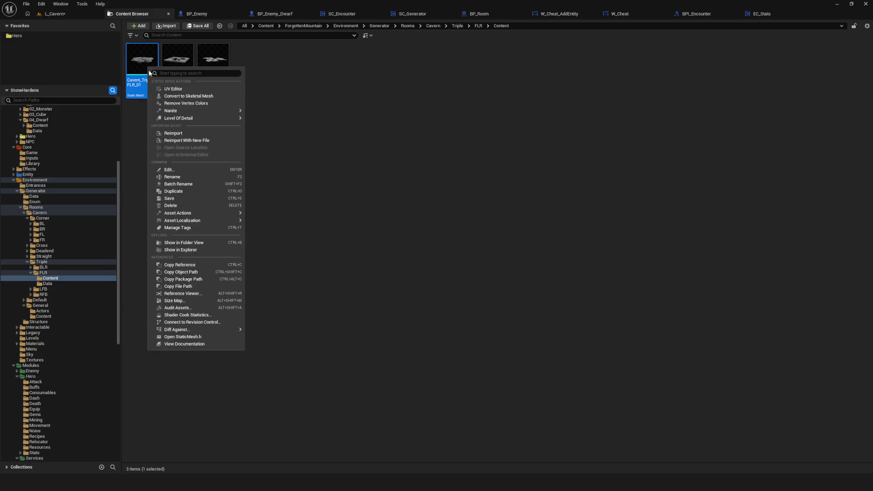
left_click(190, 141)
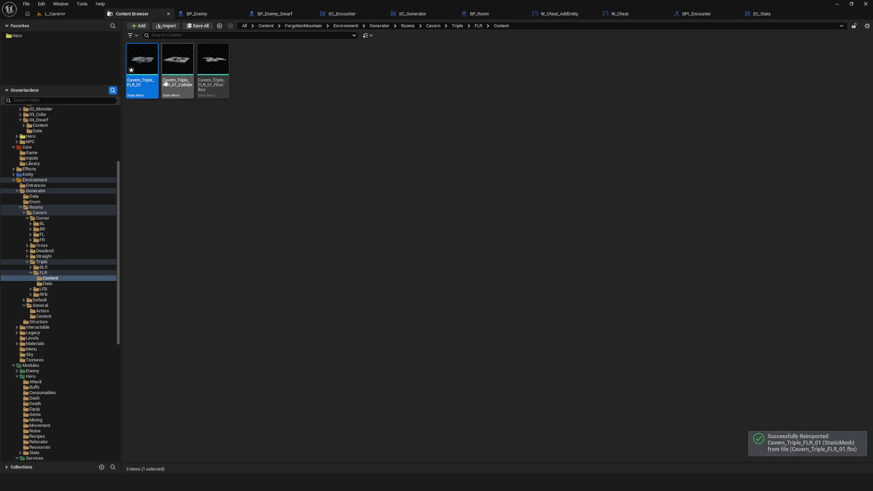
Save the reimported Cavern_Triple_FLR_01 mesh and return to the L_Cavern level.
right_click(155, 65)
left_click(187, 195)
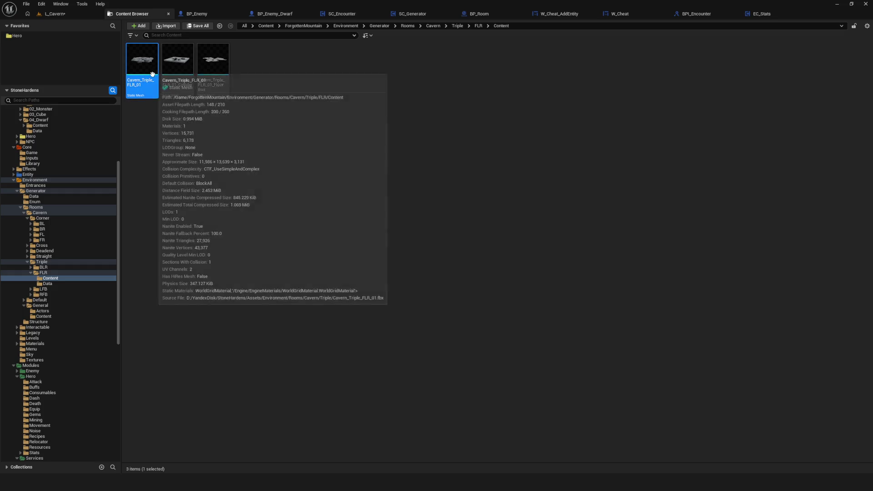
left_click(346, 112)
left_click(55, 14)
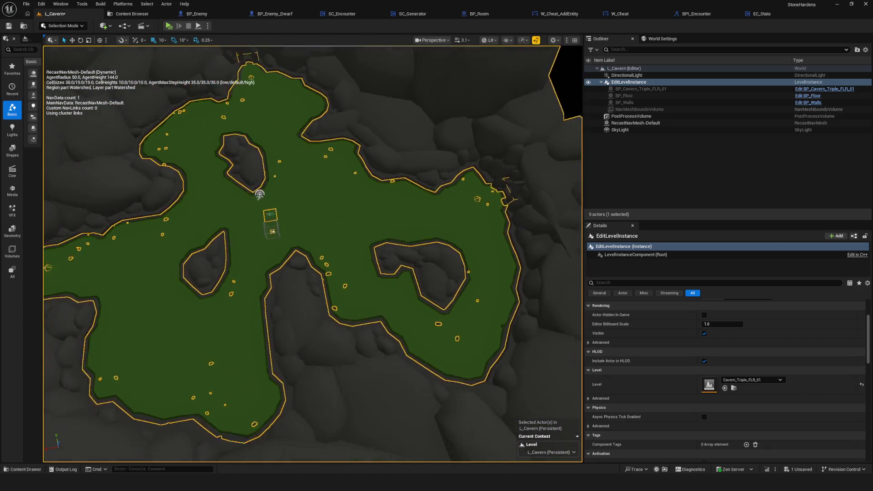
Save L_Cavern, zoom across the navmesh covering the floor, and select EditLevelInstance.
left_click(10, 27)
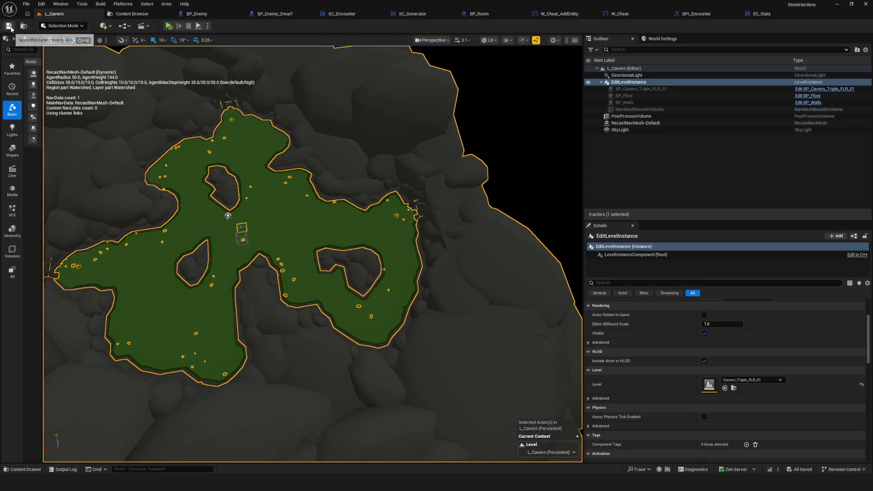
scroll(380, 150, "up", 6)
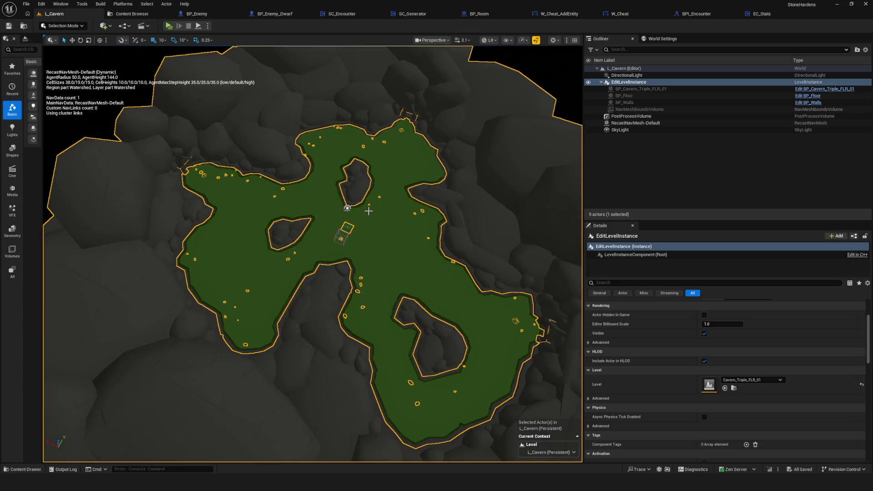
scroll(368, 211, "down", 5)
scroll(368, 211, "up", 7)
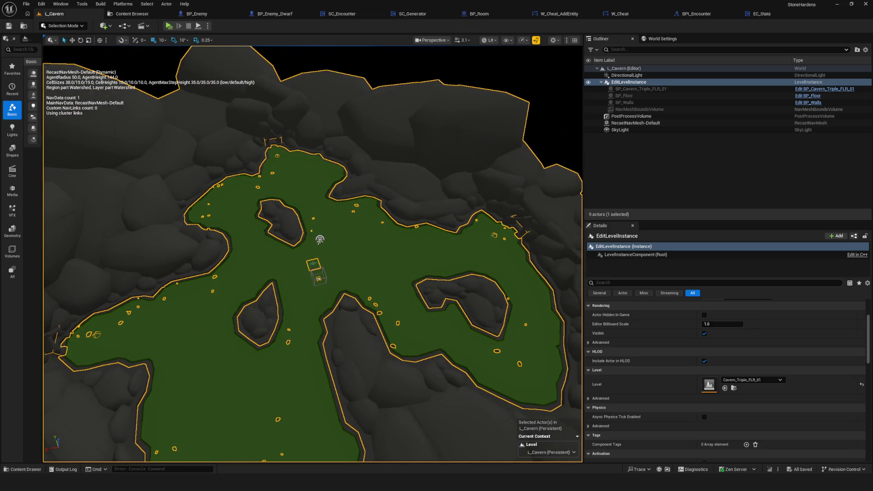
scroll(447, 212, "up", 3)
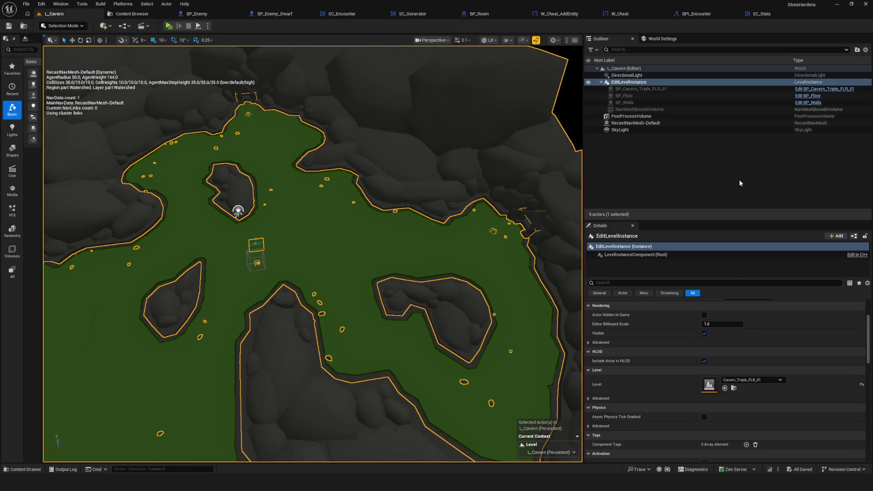
scroll(779, 324, "up", 3)
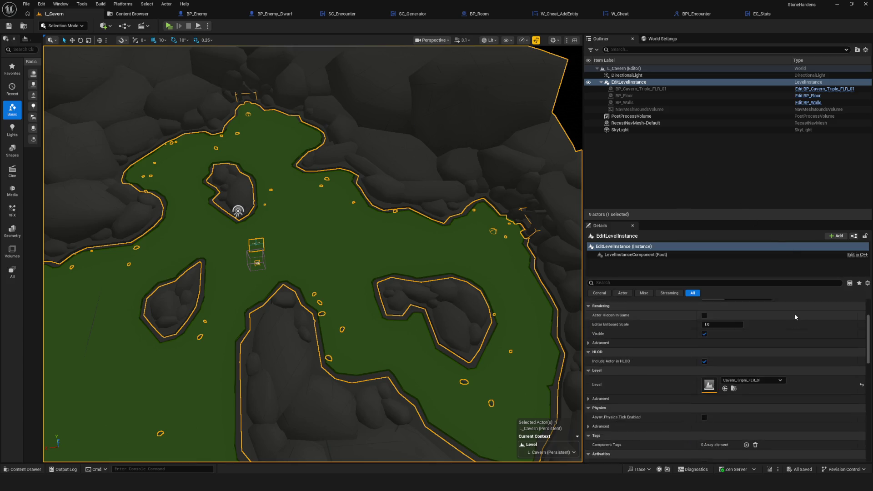
left_click(619, 84)
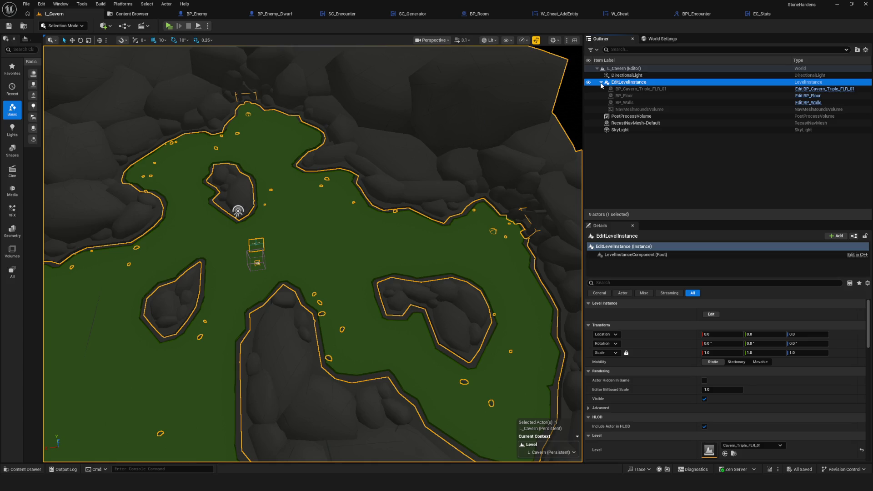
Set EditLevelInstance's Level to None, save L_Cavern, and show the Content Browser assets.
left_click(601, 83)
left_click(601, 83)
left_click(601, 83)
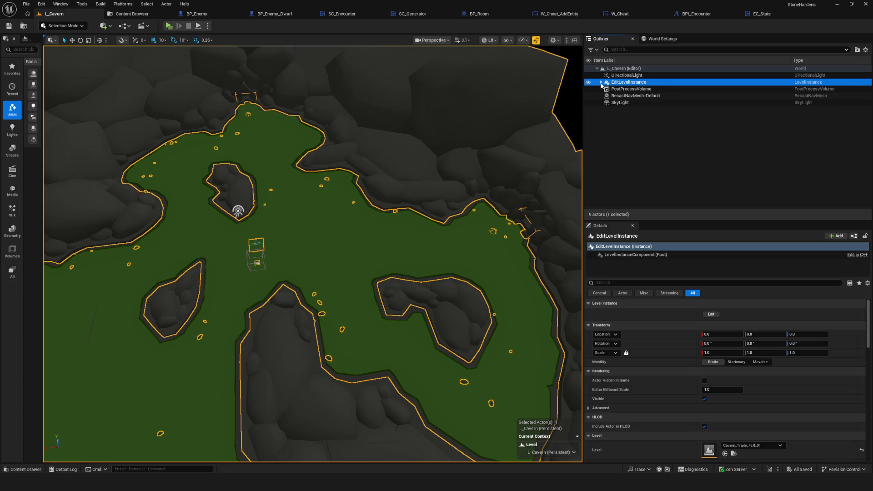
left_click(862, 450)
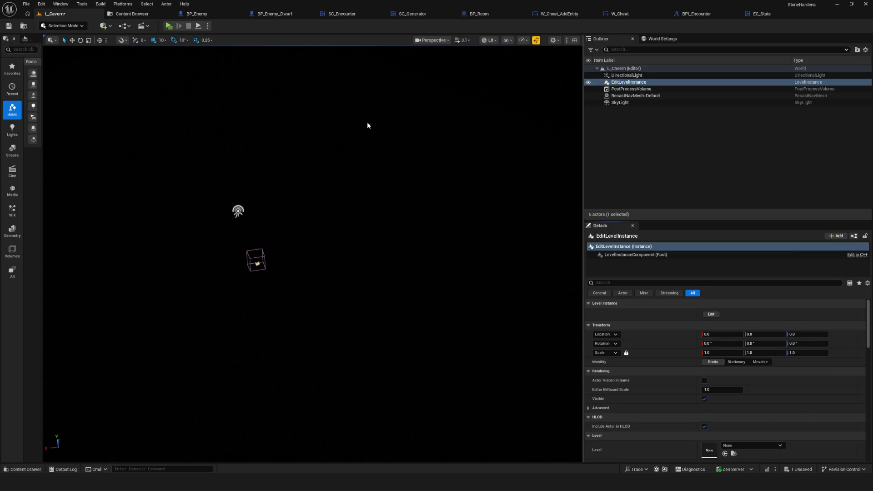
key("ctrl+s")
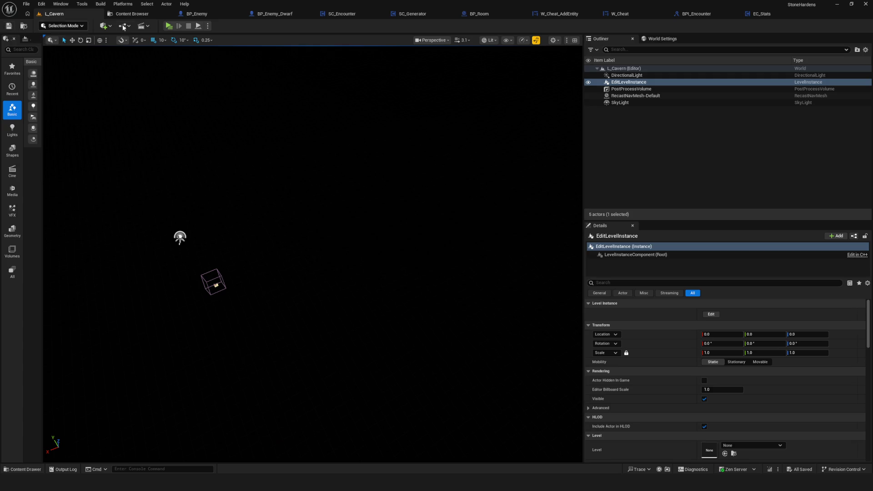
left_click(131, 17)
left_click(52, 15)
left_click(131, 18)
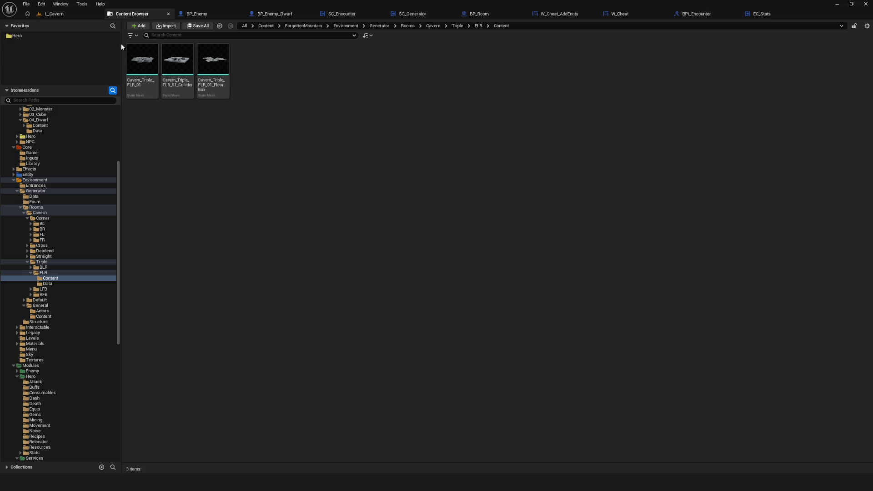
Look through the Triple FLR folder, switching between L_Cavern and the Content Browser.
left_click(44, 272)
left_click(49, 278)
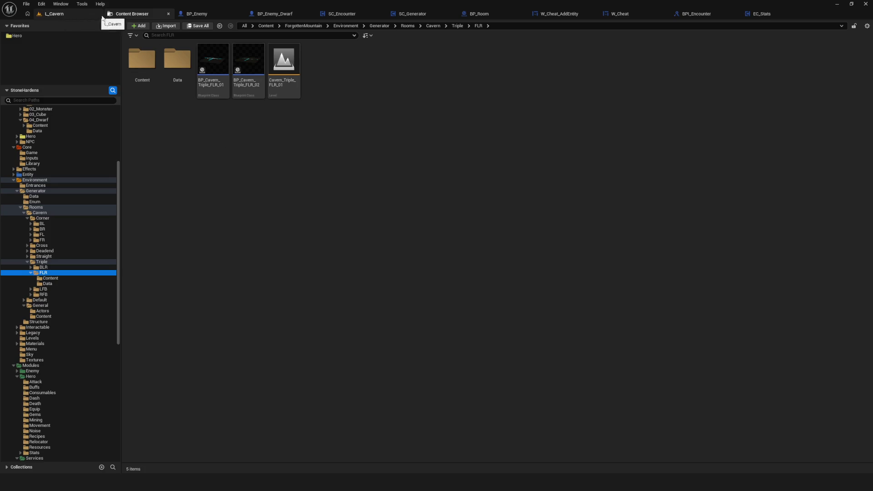
left_click(75, 17)
left_click(127, 17)
left_click(100, 16)
left_click(127, 17)
Review the BLR and FLR room folders' assets, then show the Menu folder.
left_click(43, 267)
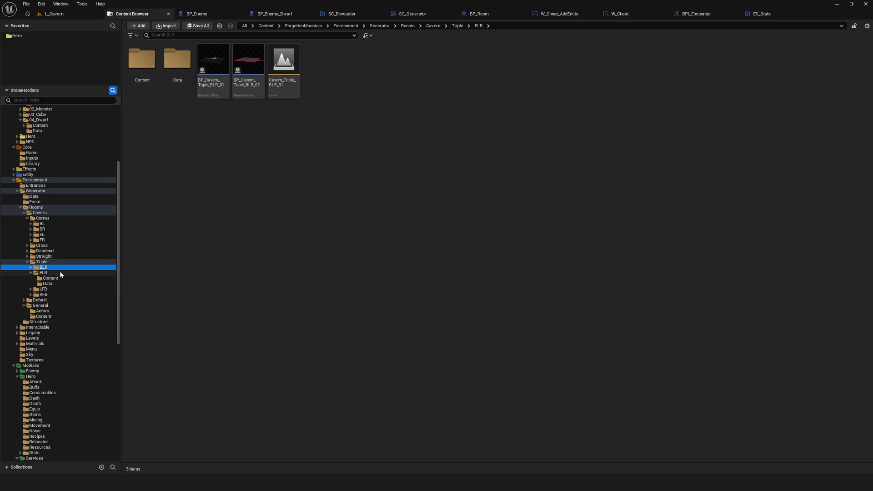
left_click(59, 272)
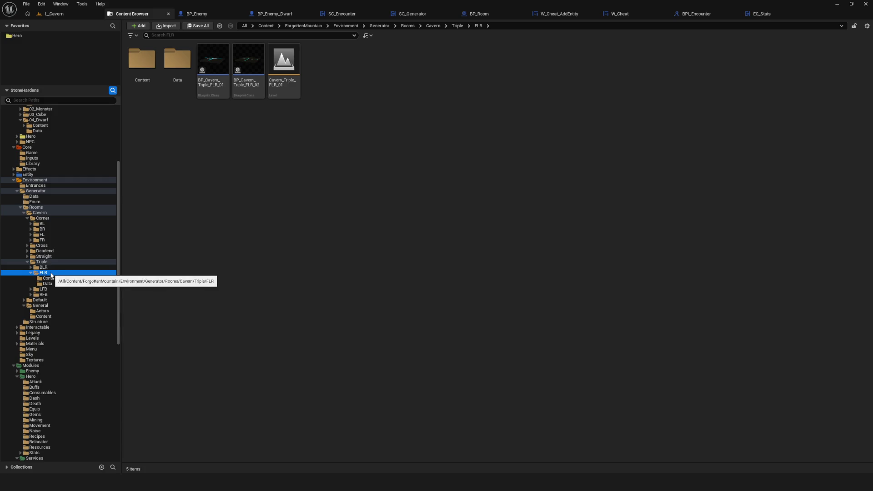
scroll(65, 266, "down", 4)
scroll(65, 266, "up", 2)
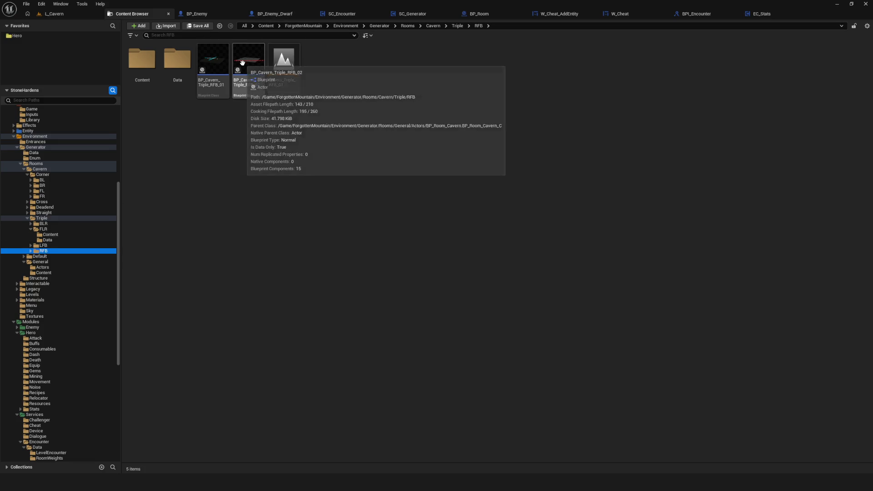
scroll(80, 242, "down", 6)
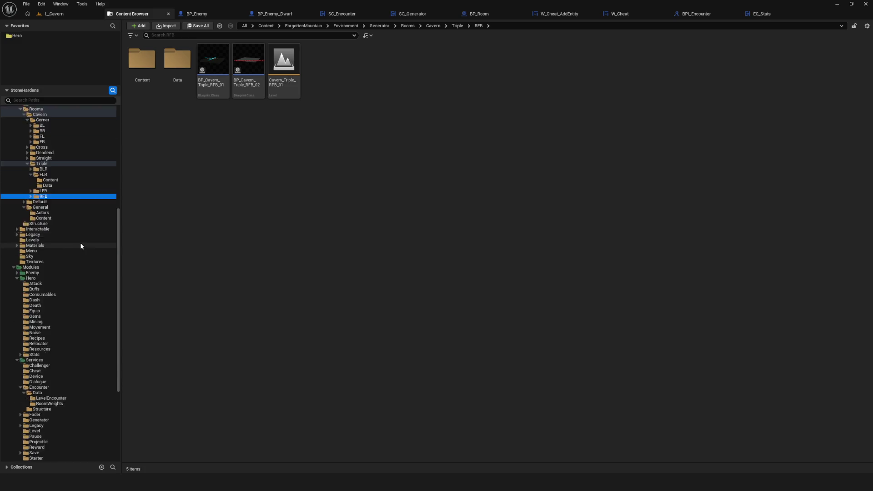
scroll(85, 239, "up", 7)
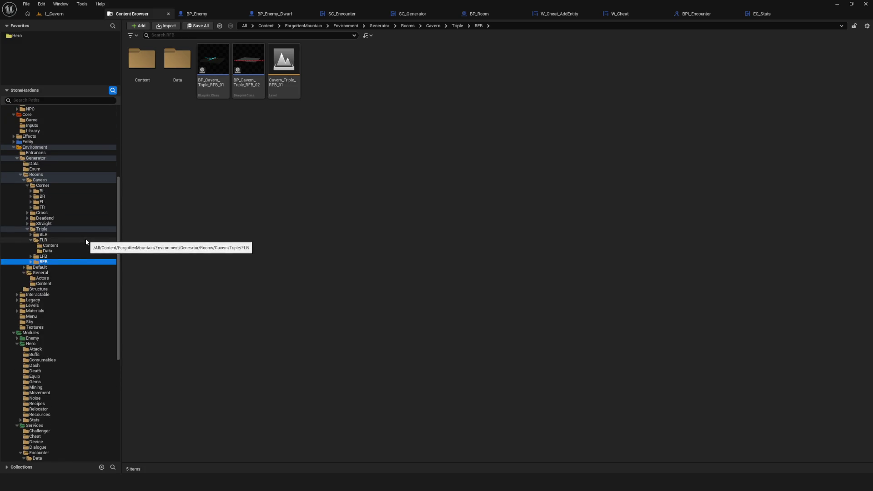
left_click(32, 317)
Open L_Menu, launch a Standalone playtest, and start a New Game.
double_click(138, 63)
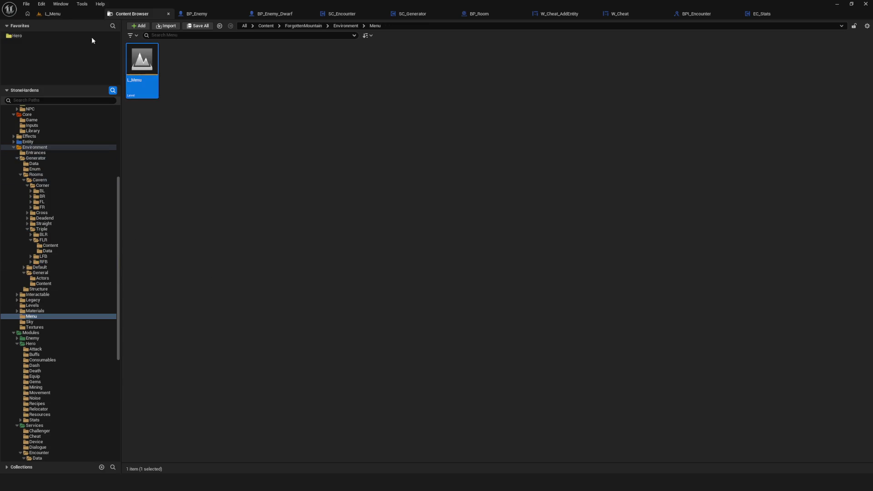
left_click(62, 4)
left_click(45, 15)
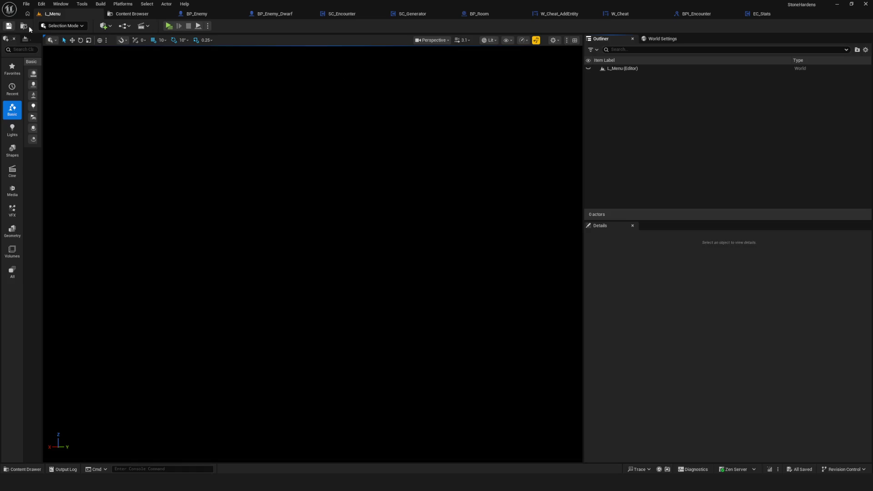
left_click(168, 26)
left_click(440, 191)
left_click(439, 188)
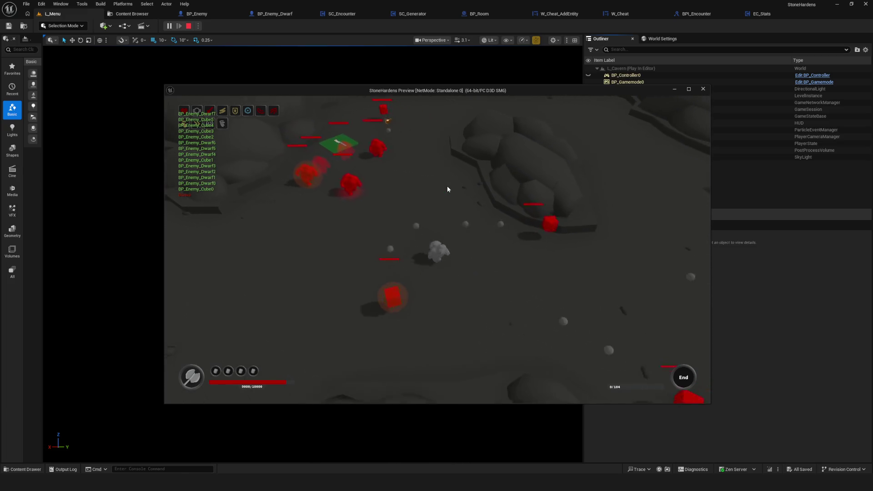
Complete the first room via the cheat panel and walk across the cavern into the next room.
key("c")
left_click(624, 177)
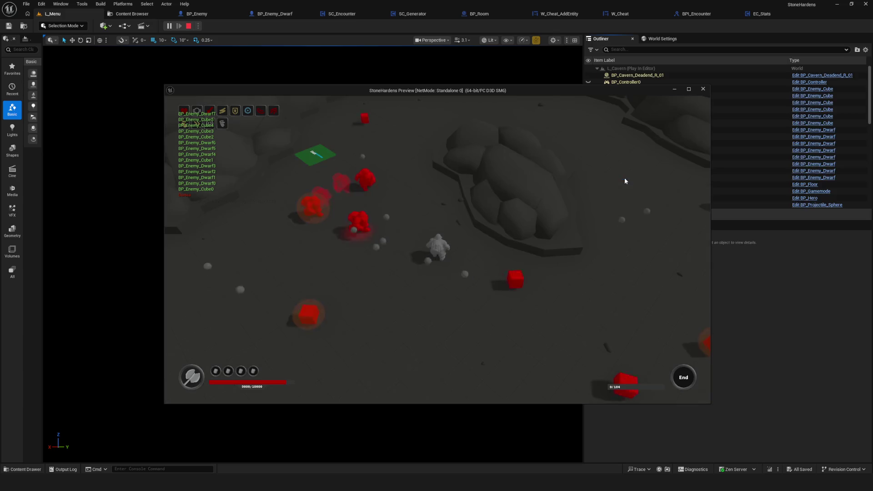
key("a")
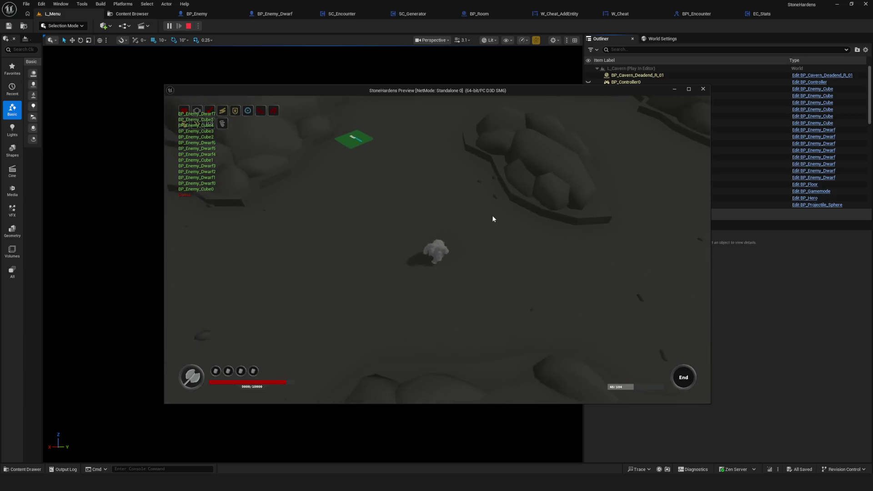
key("s")
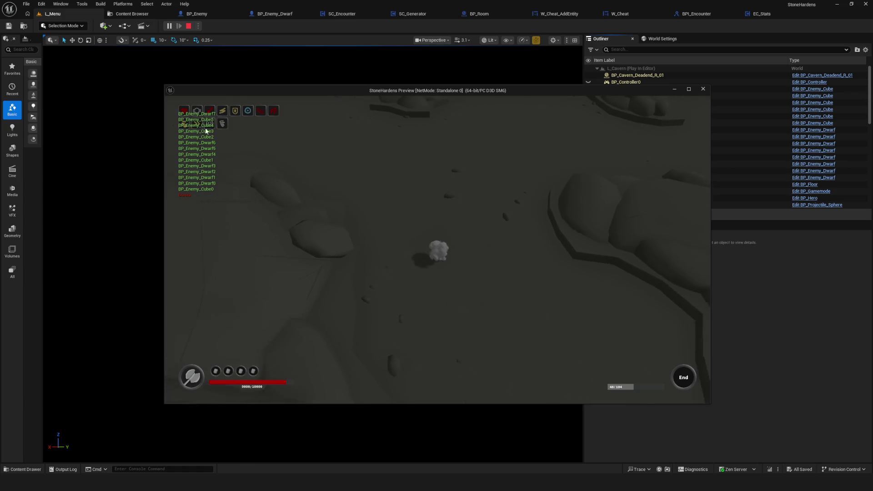
key("w")
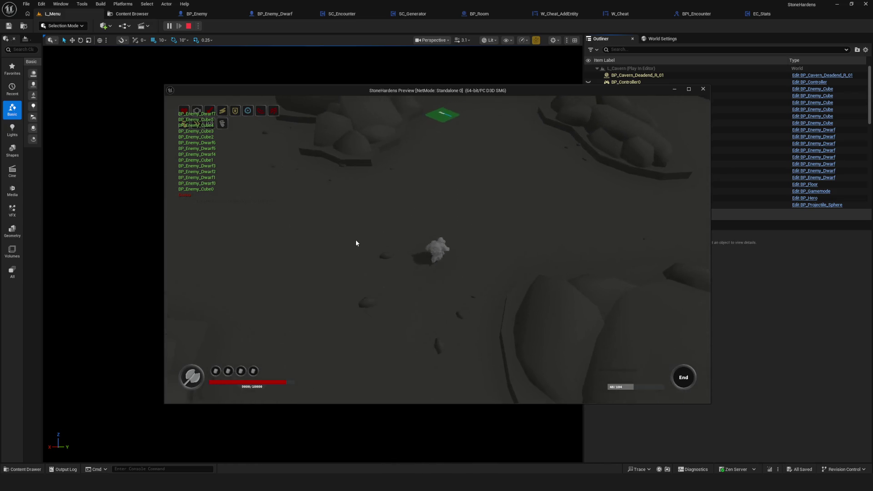
key("d")
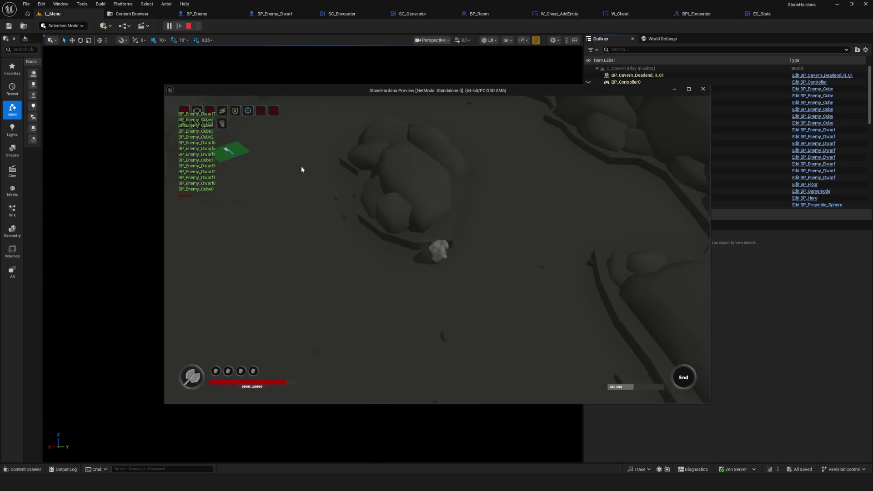
key("a")
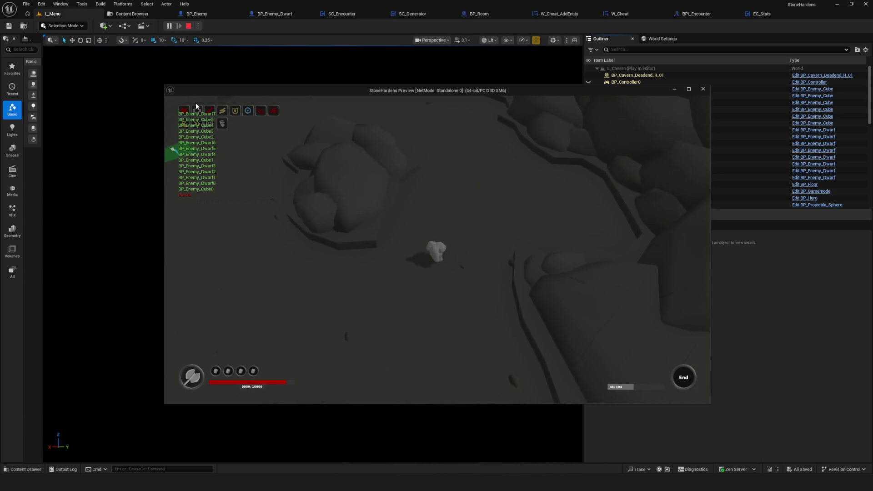
key("a")
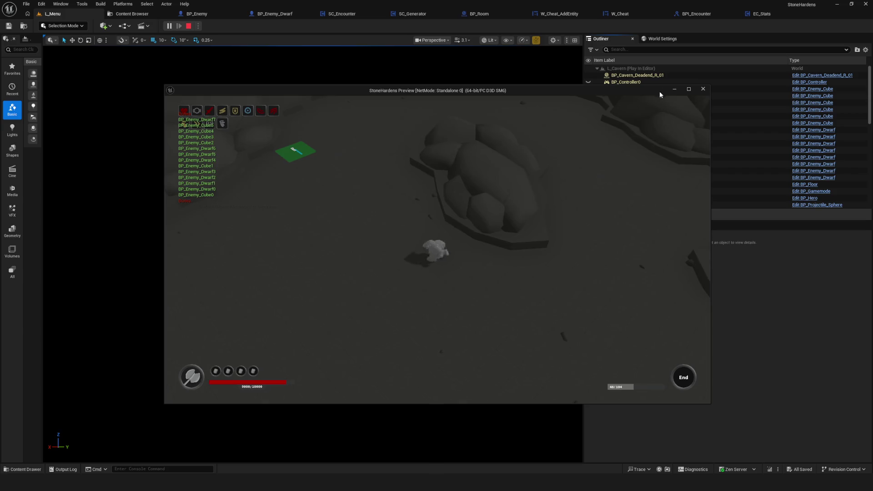
key("s")
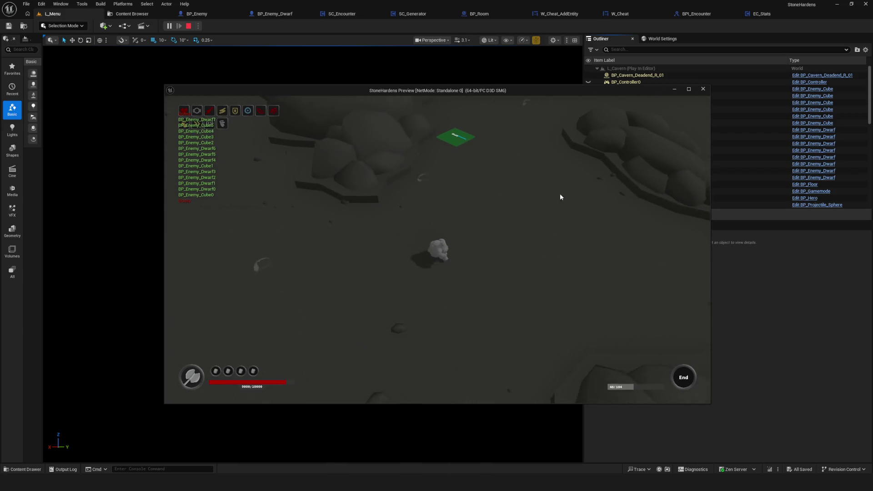
Clear the new room with Complete Room, claim the orange orb's reward, and maximize the preview.
key("w")
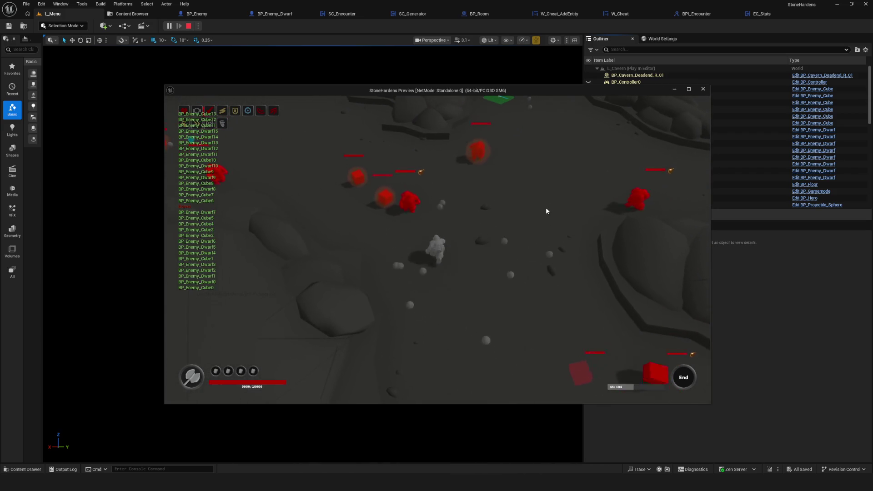
key("Tab")
left_click(614, 177)
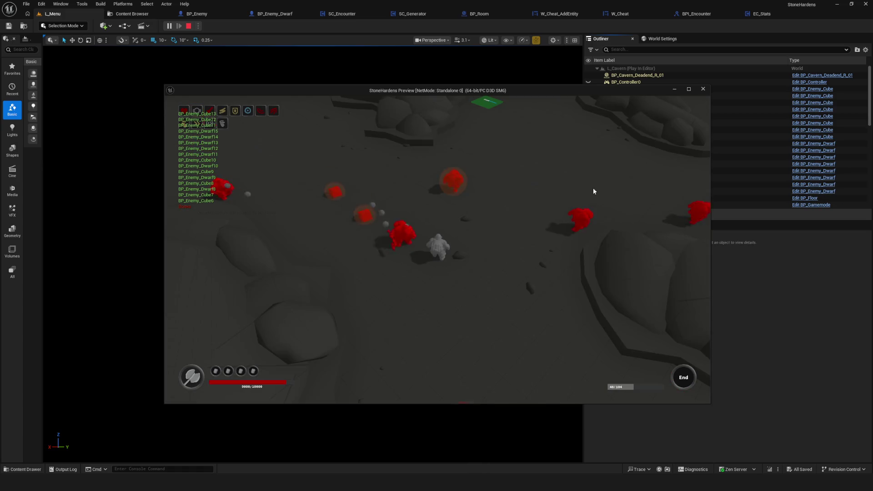
key("a")
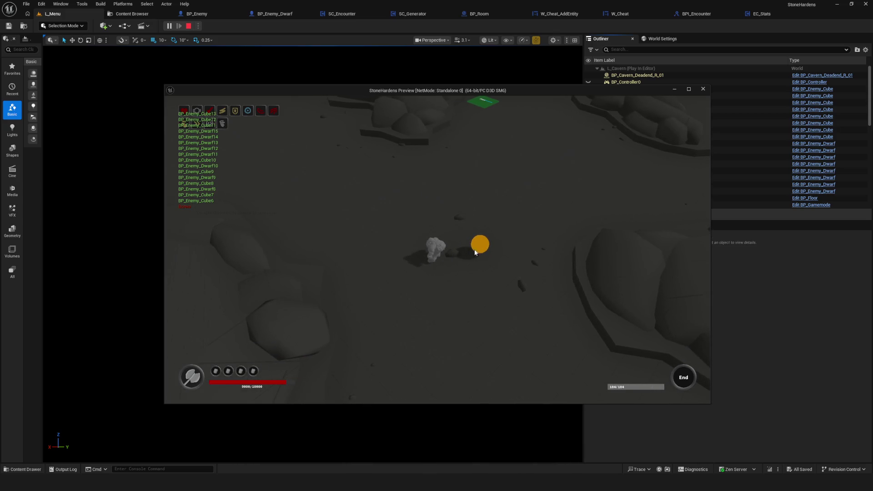
key("d")
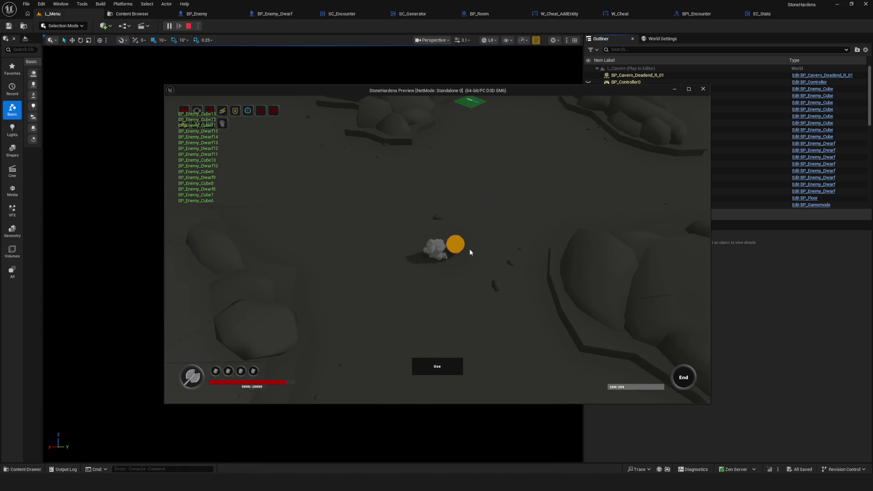
key("d")
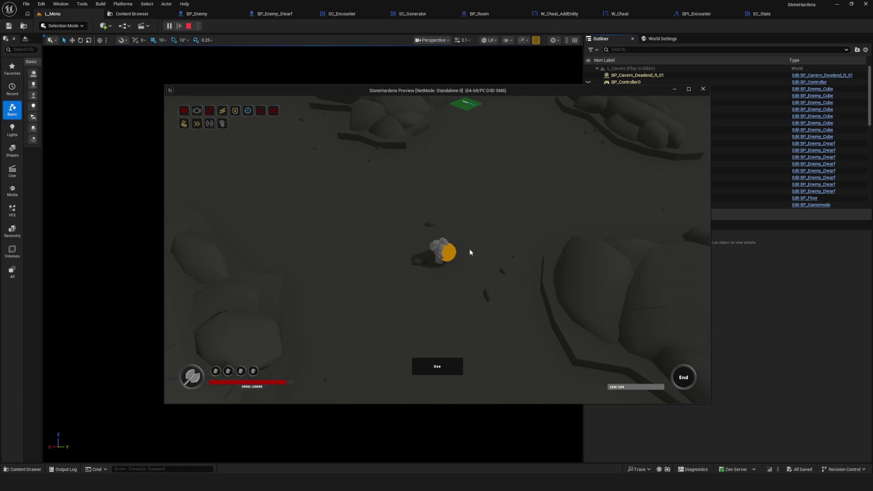
key("e")
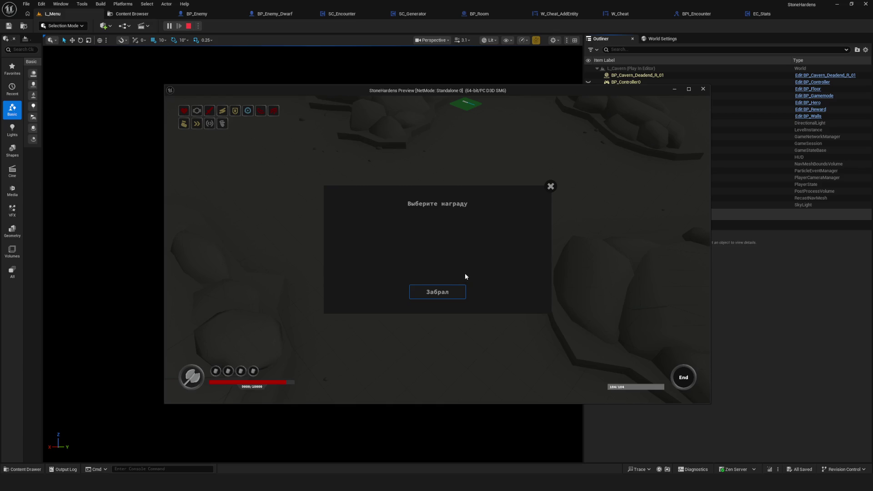
left_click(430, 294)
key("w+d")
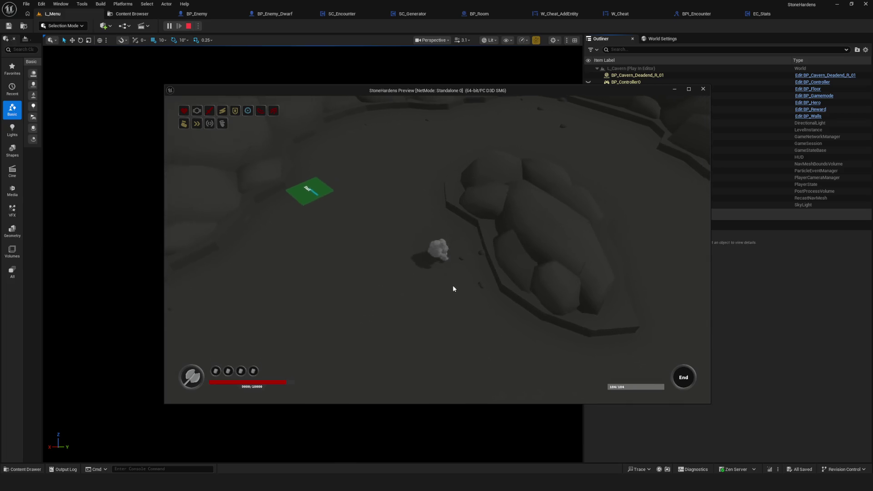
key("s+d")
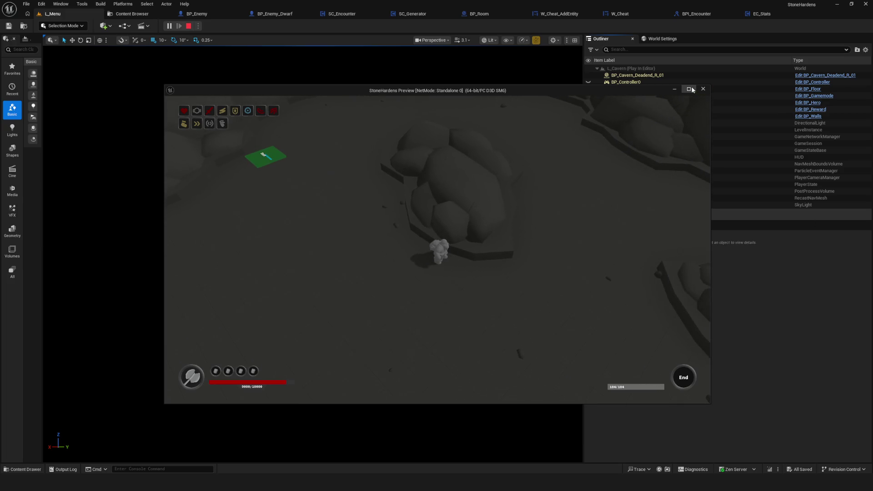
left_click(689, 89)
Place a blue stone in slot I and a yellow stone in slot II, then continue and claim the reward.
key("s+d")
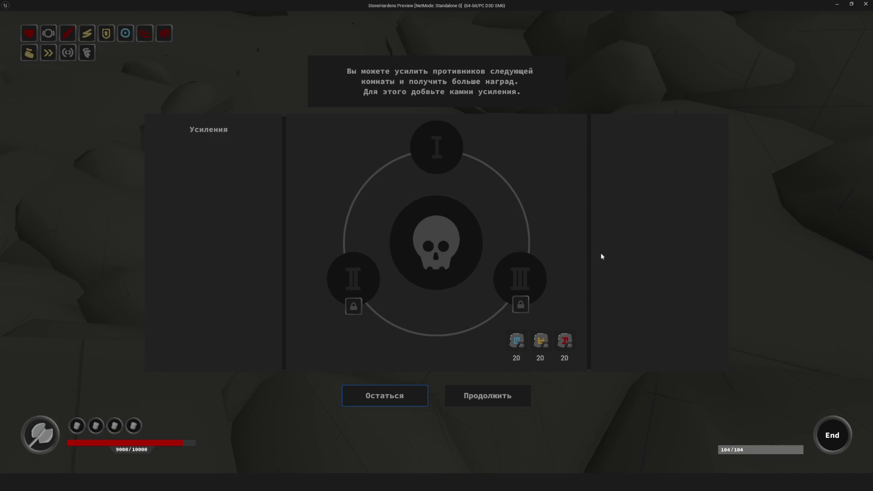
left_click(452, 162)
left_click(362, 278)
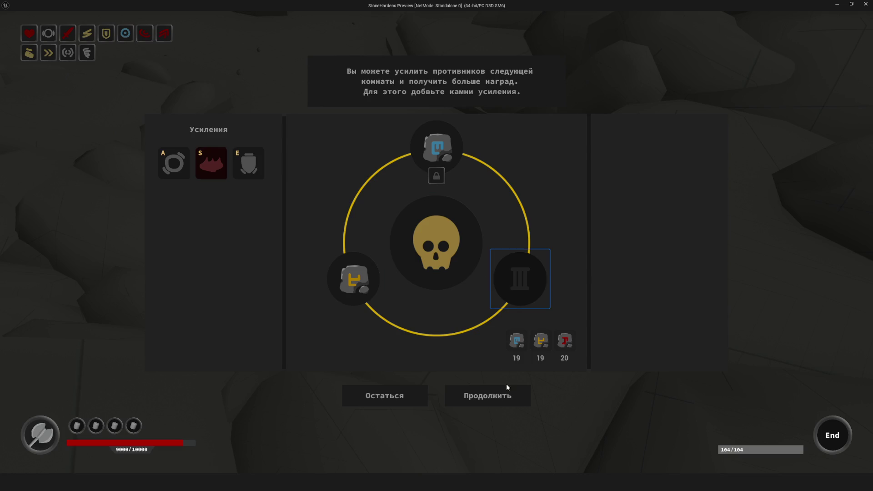
left_click(506, 397)
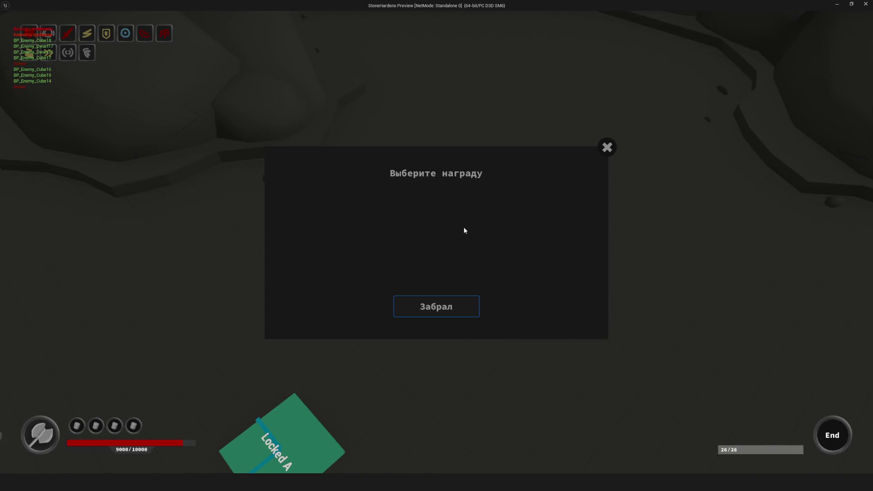
left_click(436, 308)
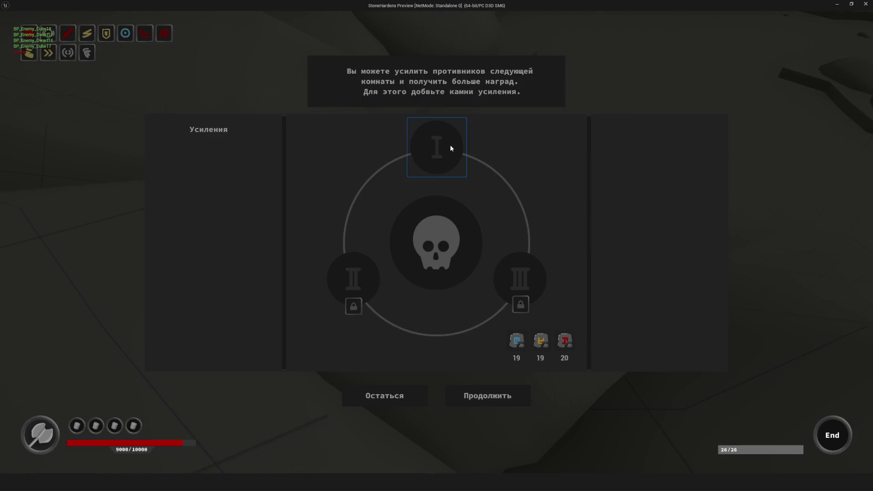
Spend two blue stones on the Bombardier upgrade and continue into the next cavern room.
left_click(452, 144)
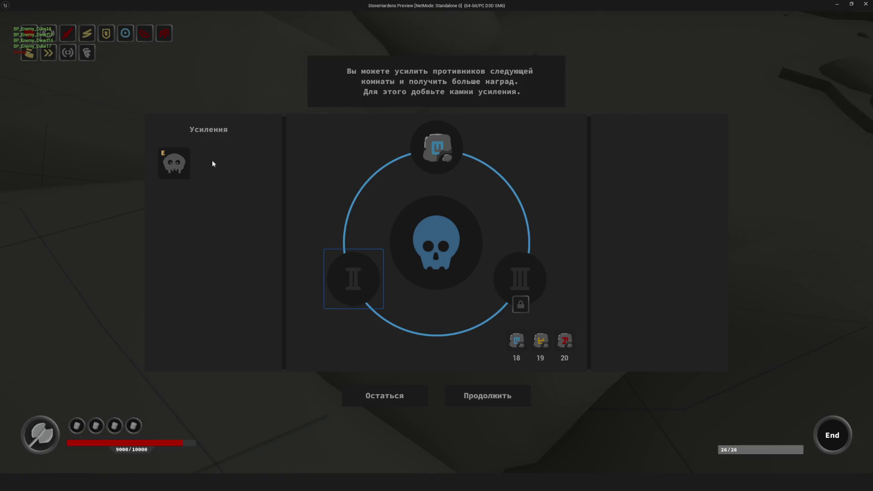
mouse_move(168, 167)
left_click(437, 145)
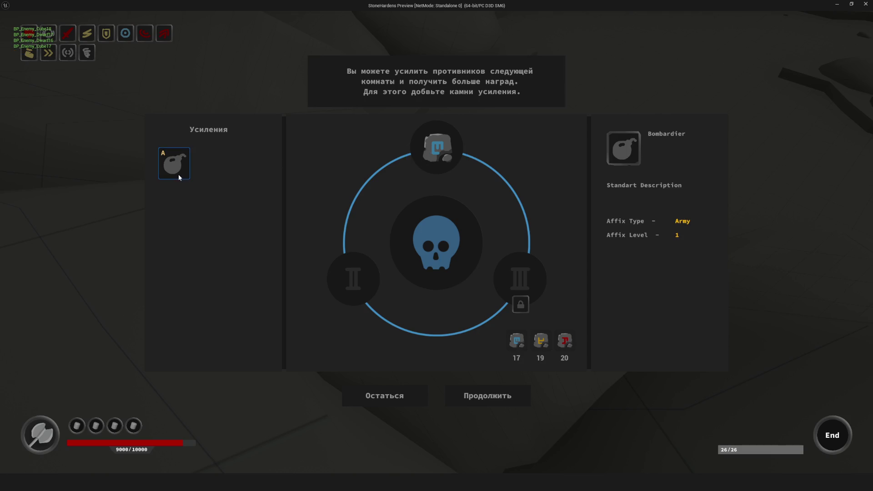
left_click(485, 390)
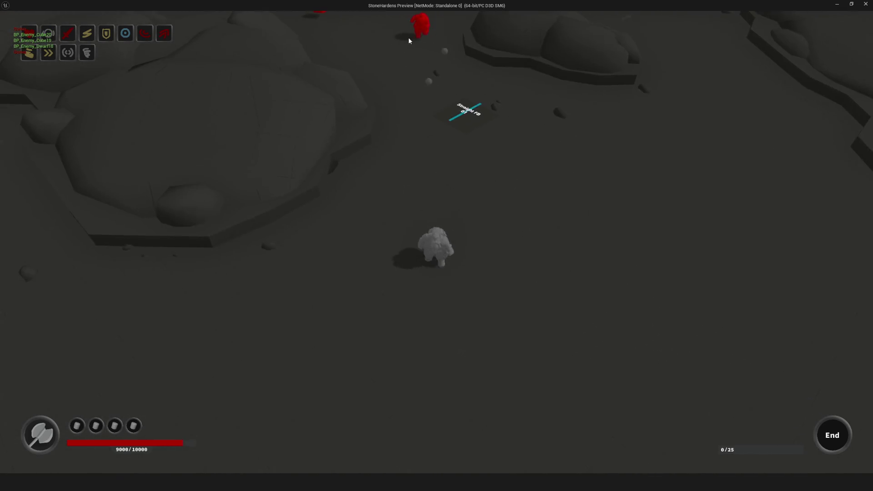
Walk the character toward the enemies, complete the room from the debug panel, and claim its reward.
key("d")
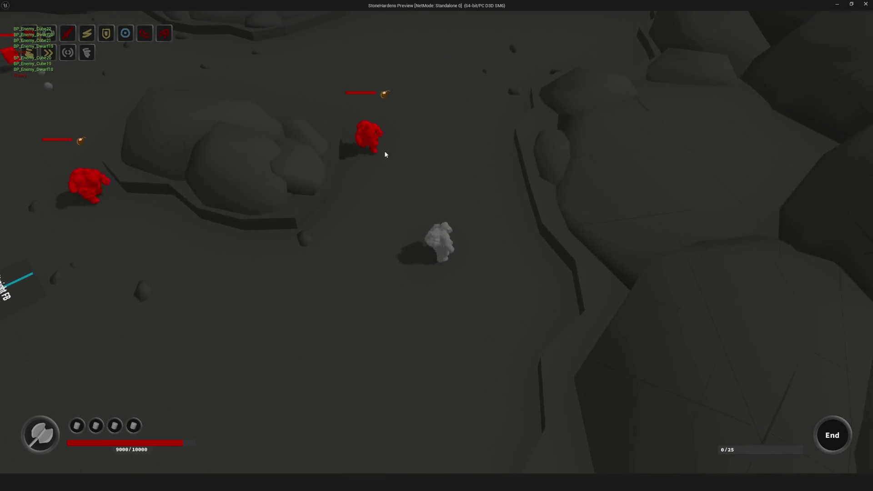
key("s")
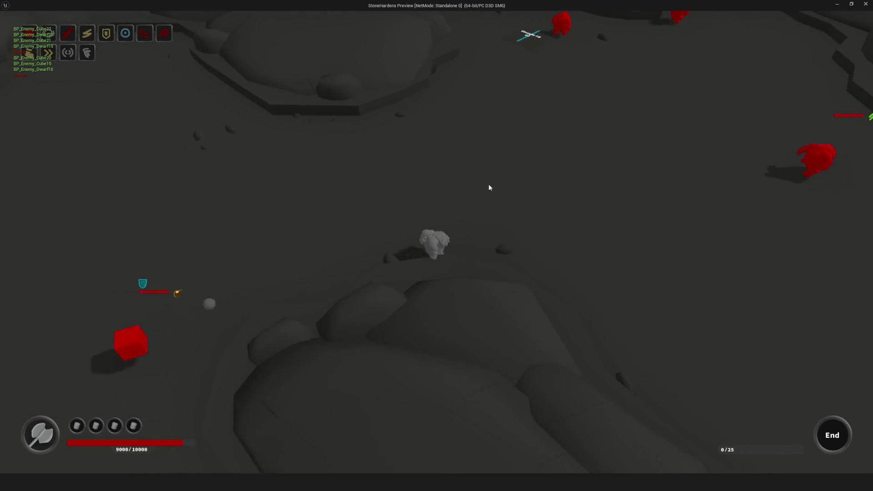
key("Tab")
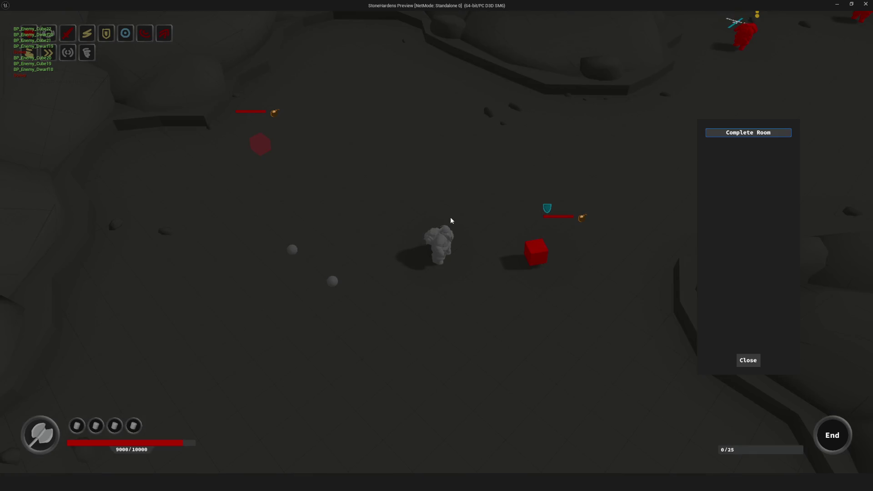
left_click(743, 138)
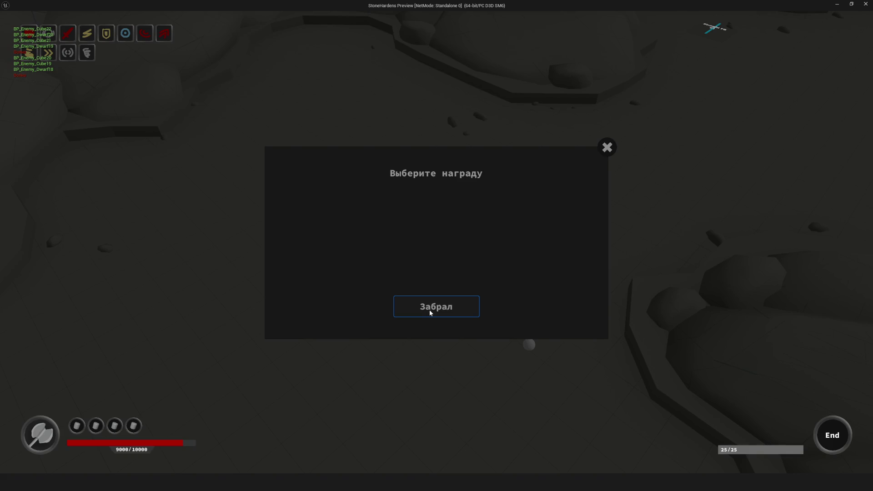
left_click(430, 313)
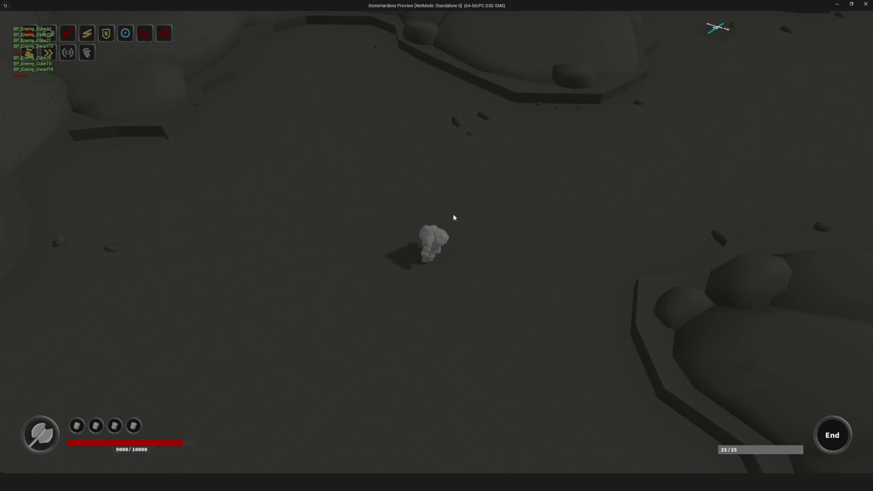
Walk across the cleared room, then continue into the next cavern room.
key("w")
key("w")
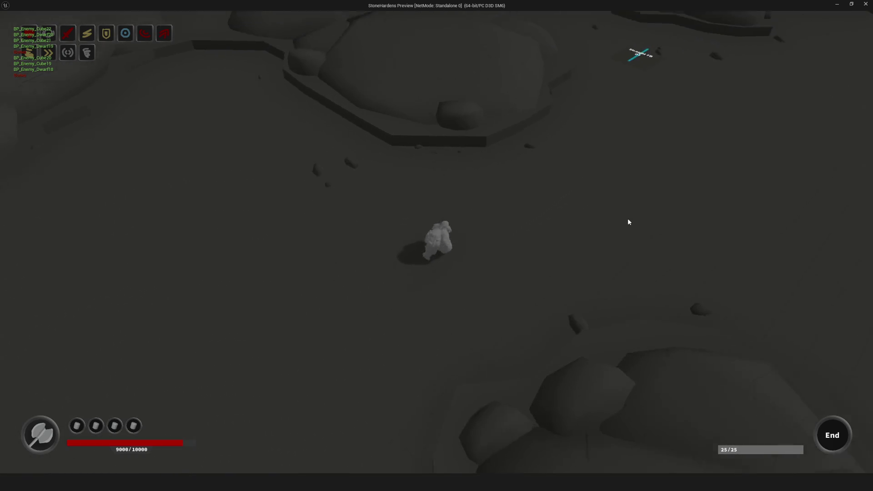
key("s")
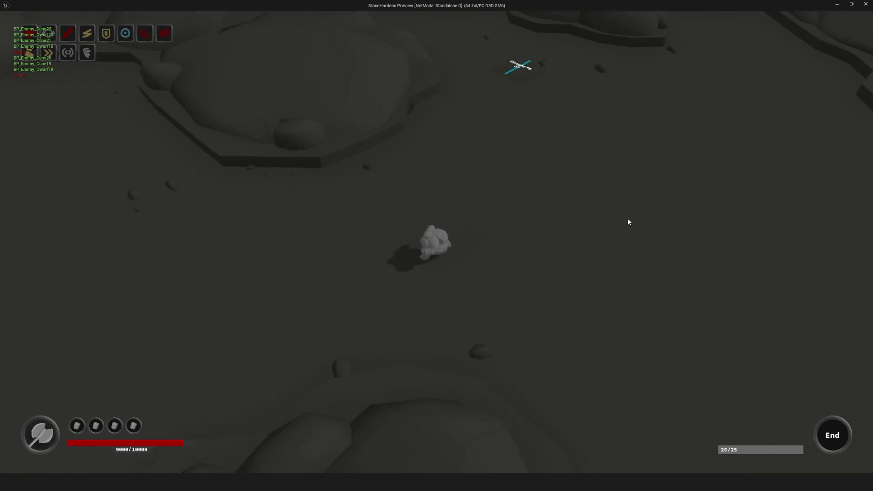
key("w")
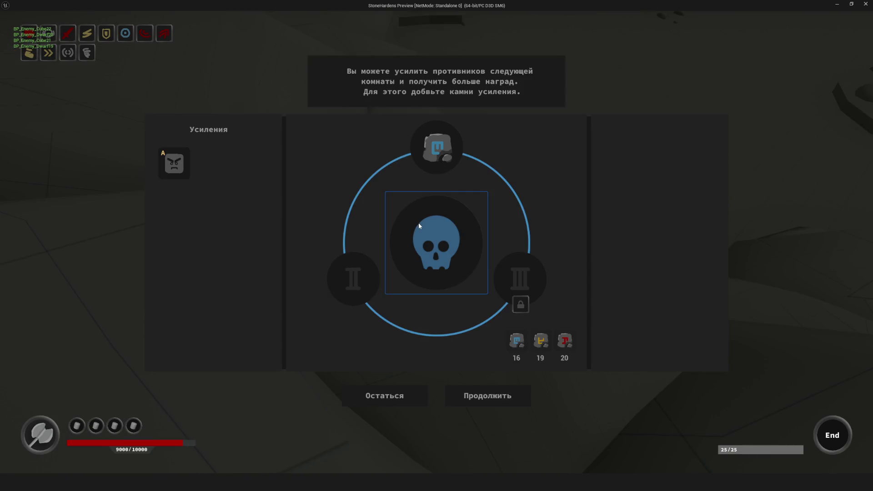
mouse_move(171, 168)
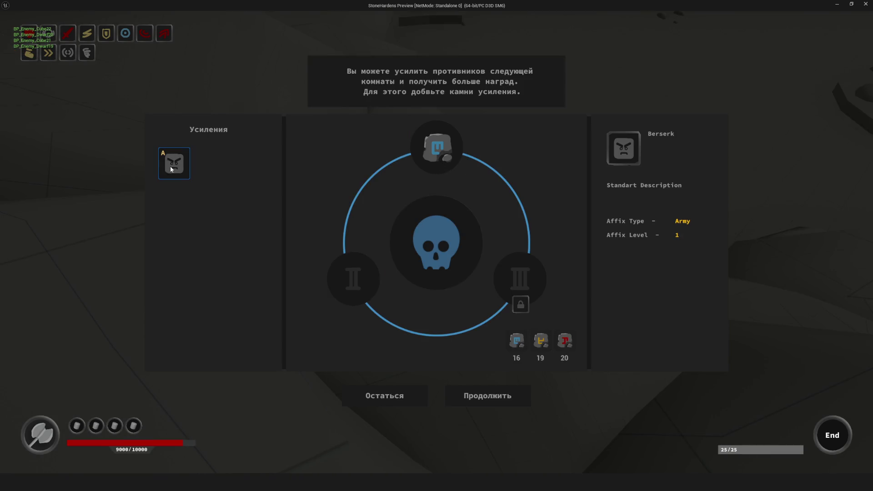
left_click(489, 395)
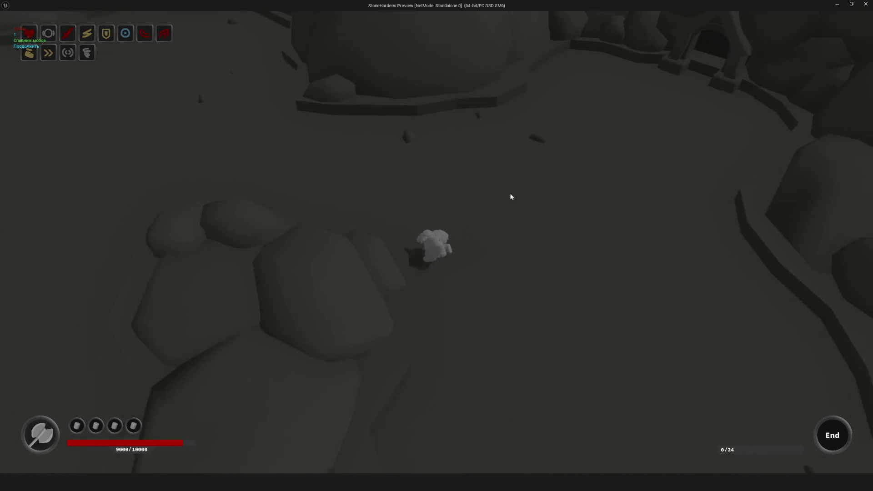
Move the character down, right, up and left through the new room.
key("s")
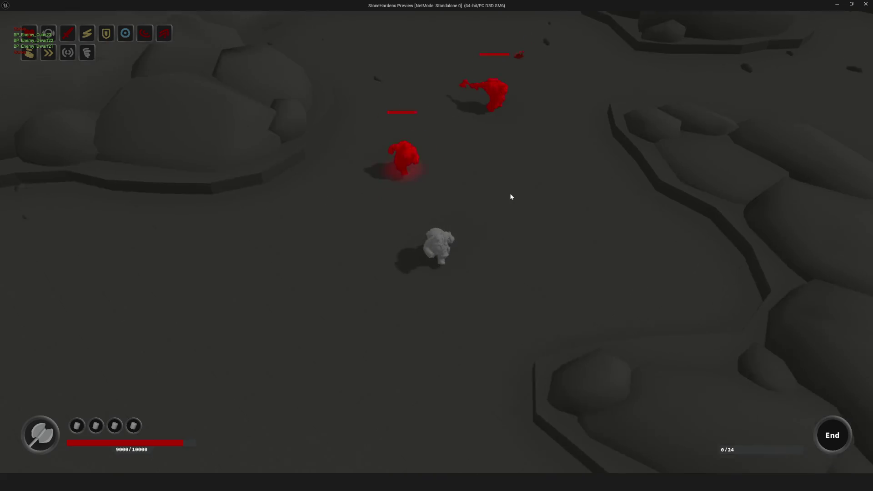
key("s")
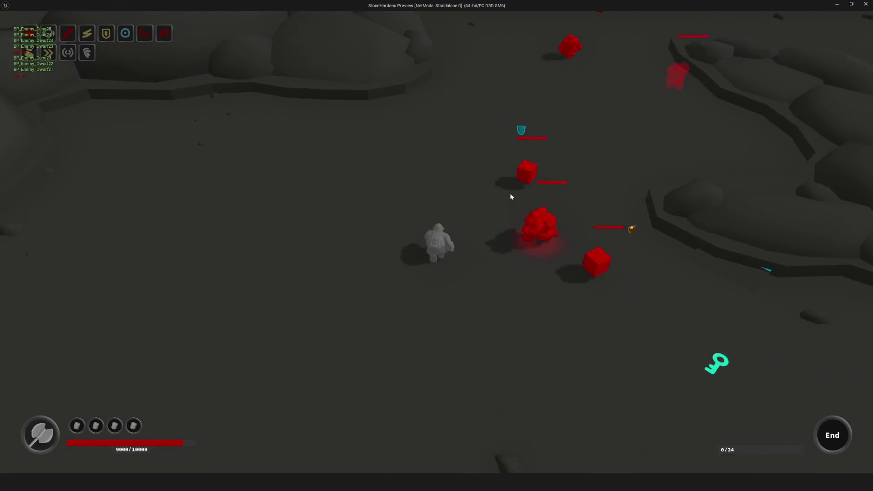
key("s")
key("d")
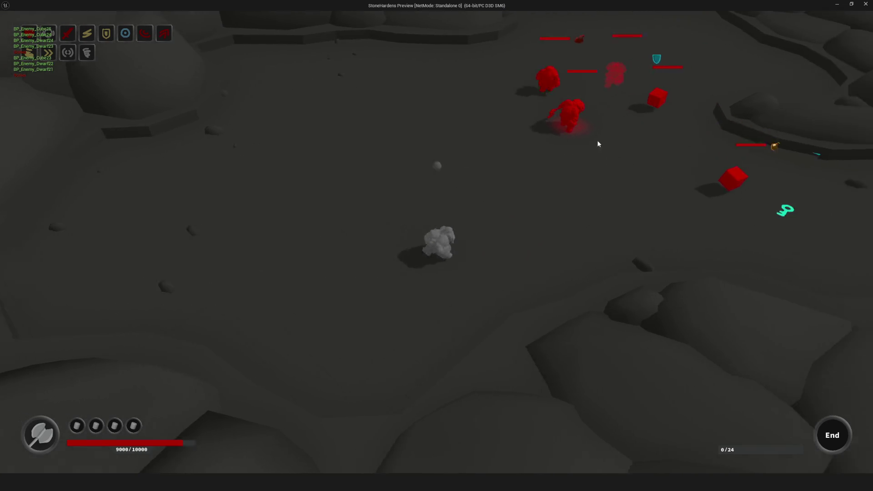
key("s")
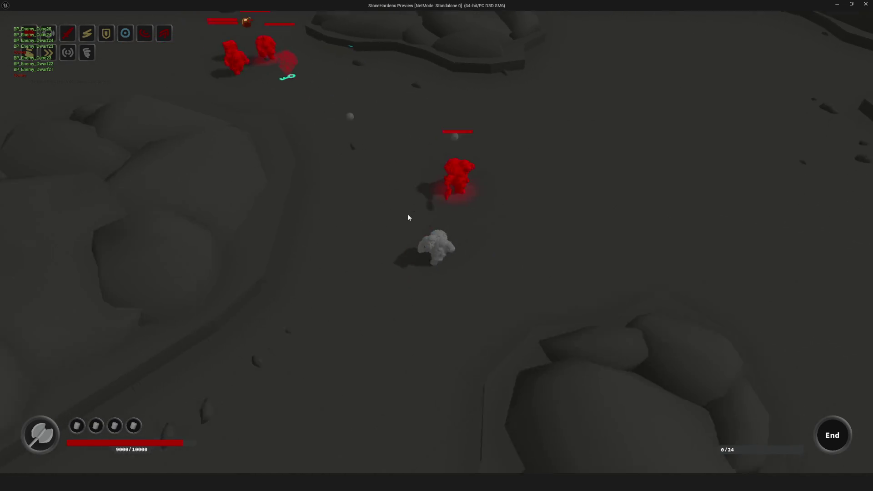
key("s")
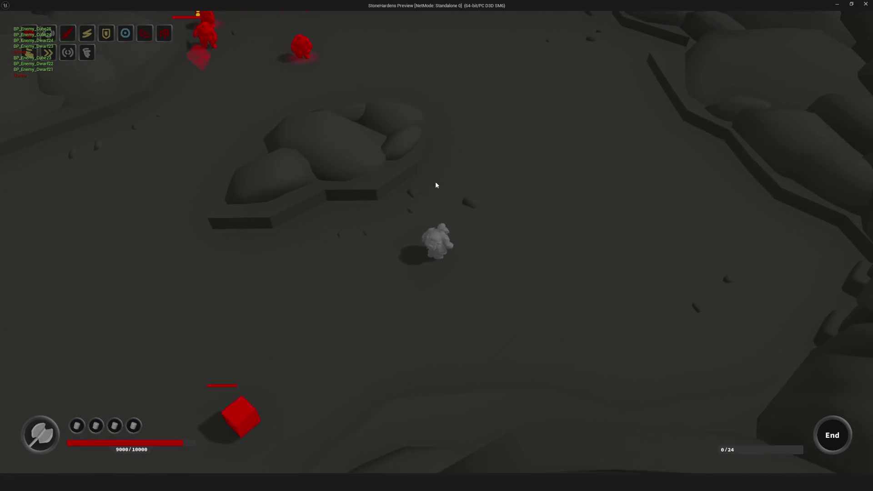
key("w")
key("a")
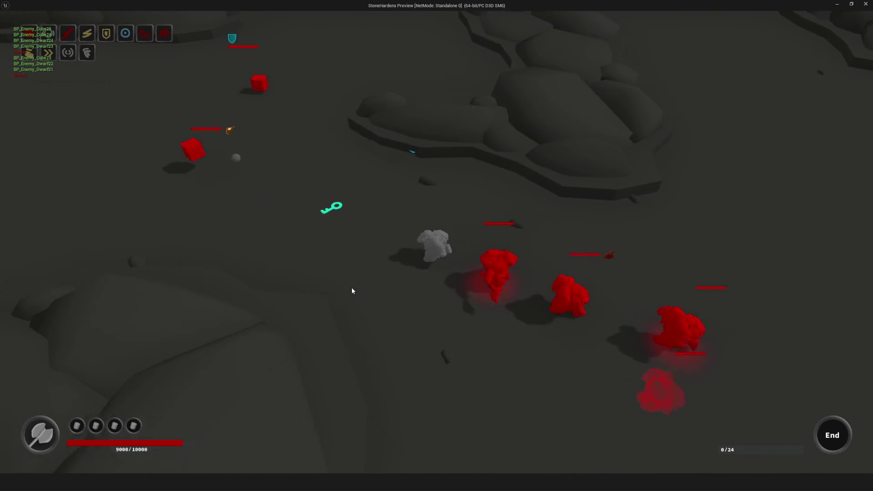
key("w")
key("a")
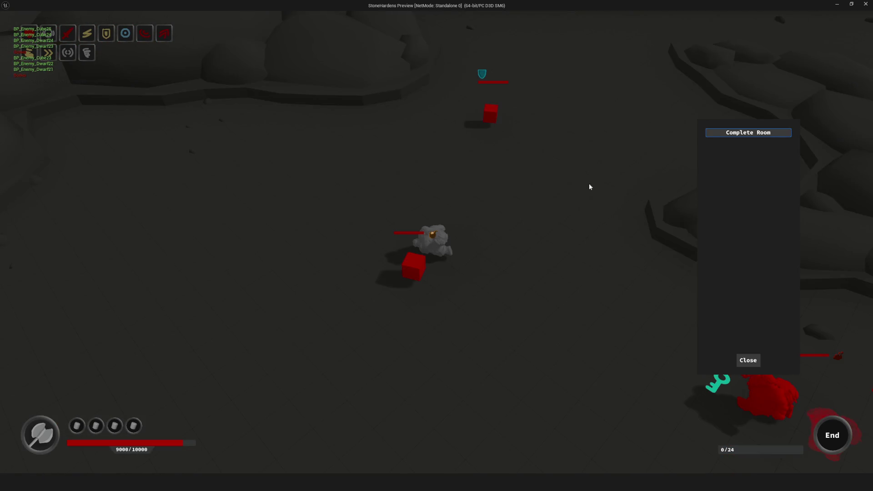
Complete the second room to 24/24 from the debug panel and claim its reward.
left_click(734, 132)
key("w")
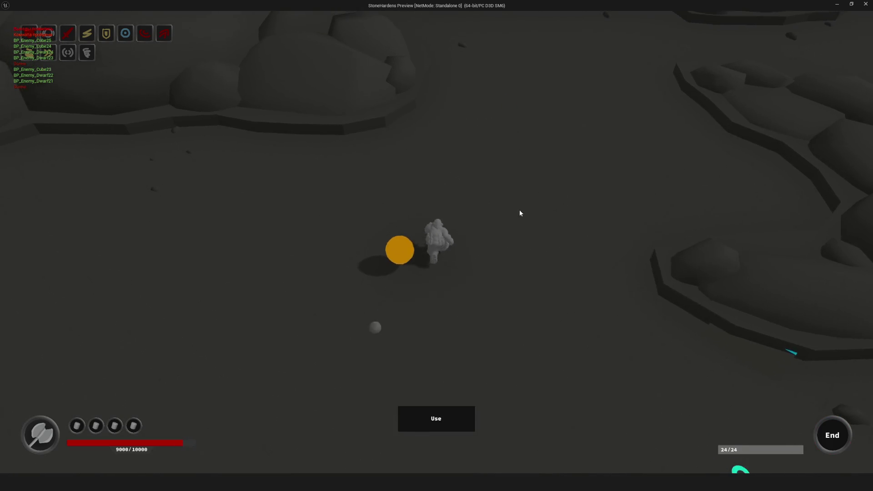
left_click(450, 308)
key("w")
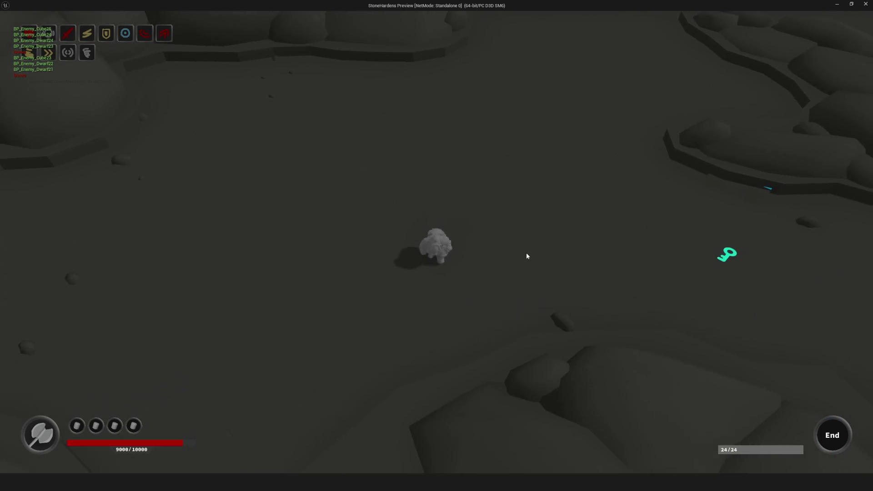
mouse_move(512, 266)
left_mouse_down()
mouse_move(429, 279)
mouse_move(465, 265)
mouse_move(516, 282)
left_mouse_up()
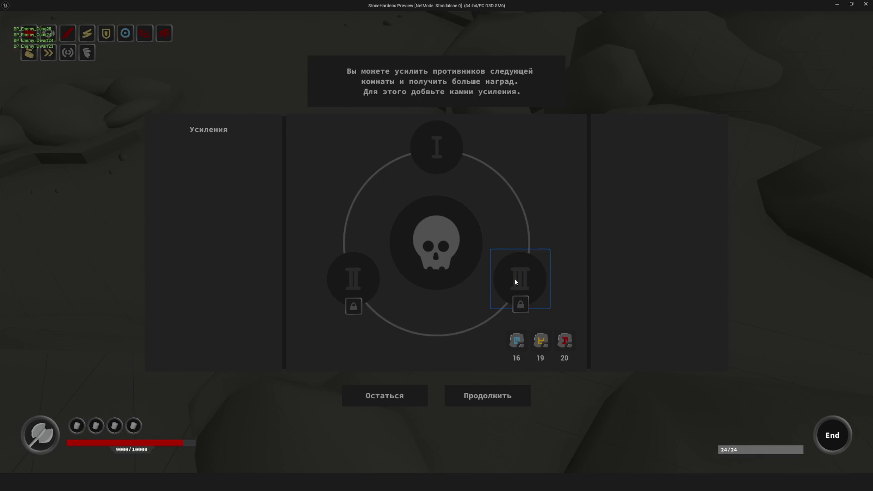
Spend a blue stone on an enemy upgrade and enter the 0/26 room.
left_click(459, 166)
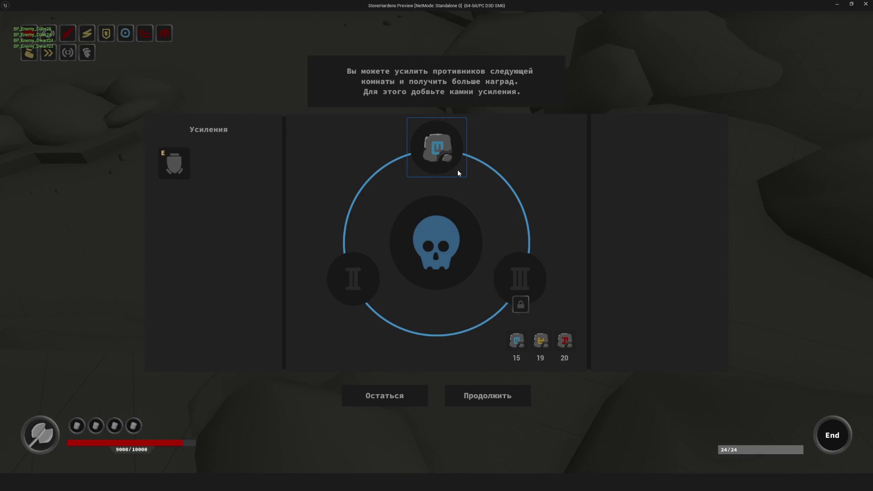
left_click(506, 402)
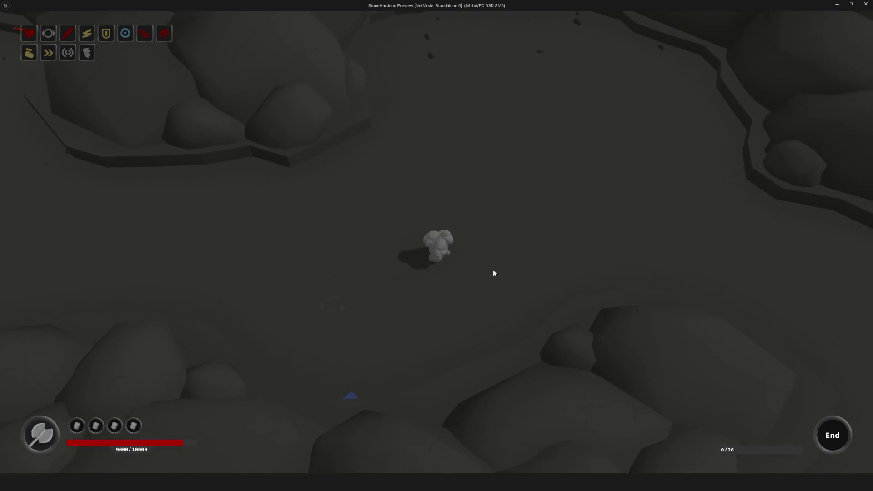
left_click(487, 158)
Run up-right, complete the room to 26/26, claim its reward, and continue without upgrades.
left_click(487, 158)
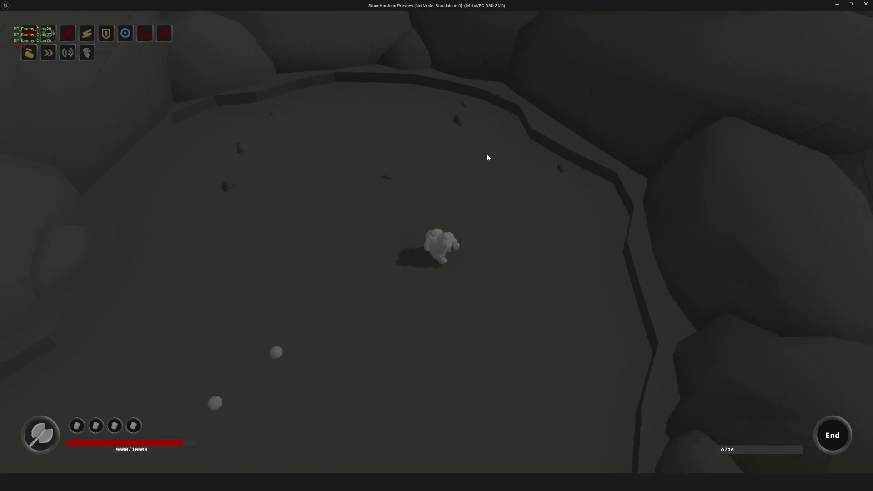
left_click(488, 158)
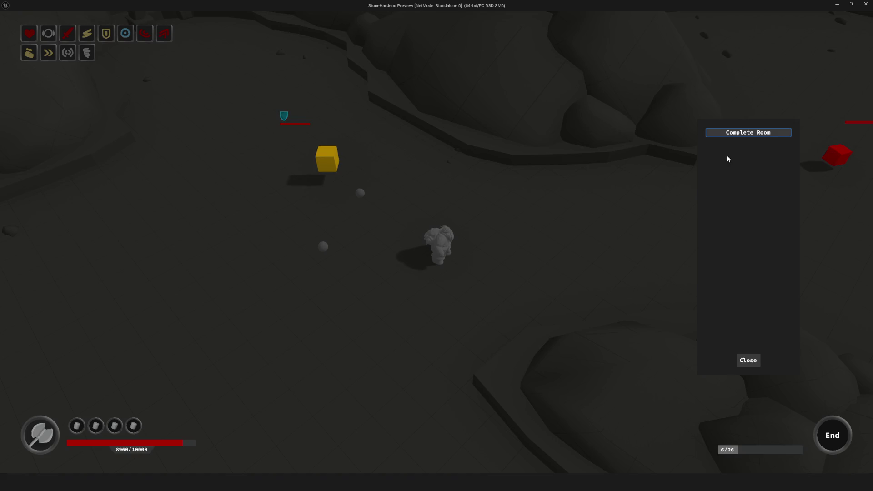
left_click(727, 133)
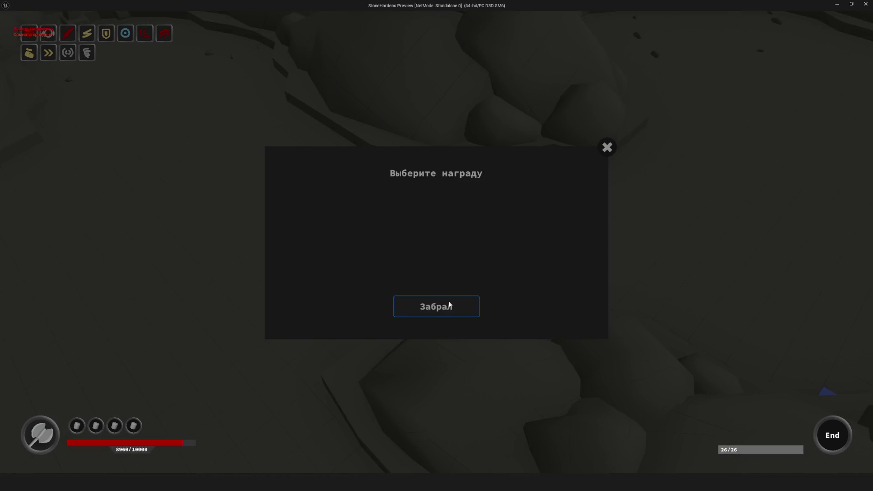
left_click(449, 305)
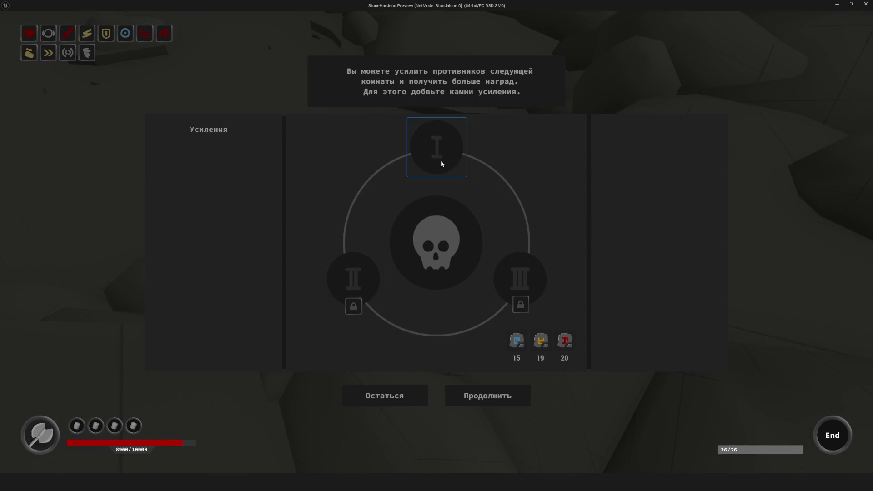
left_click(505, 395)
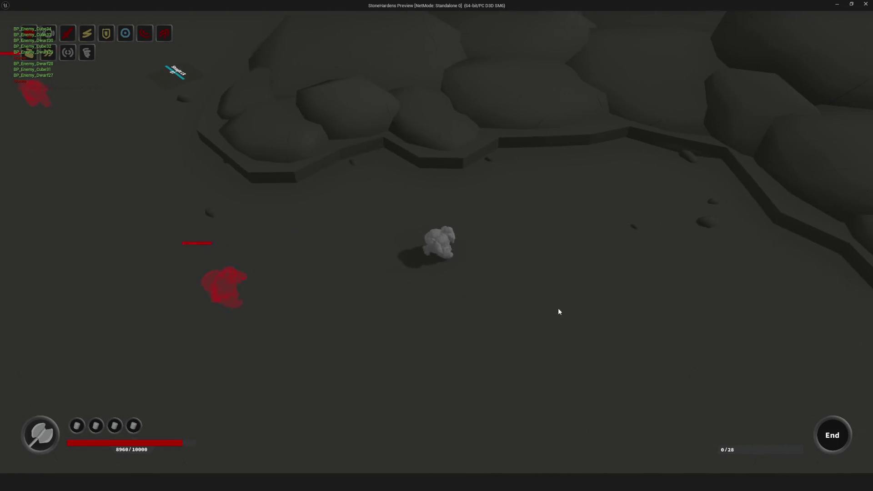
Complete the 28-enemy room via the debug panel, collect the orange orb reward, and continue.
key("Tab")
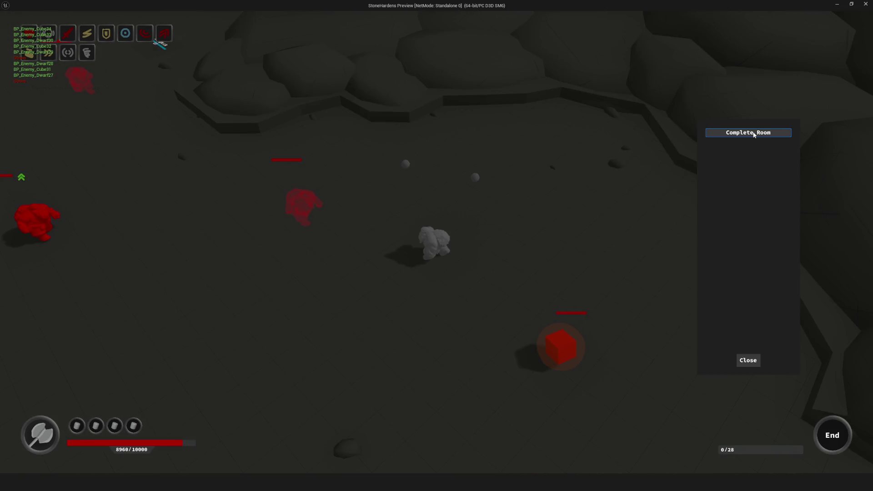
left_click(754, 134)
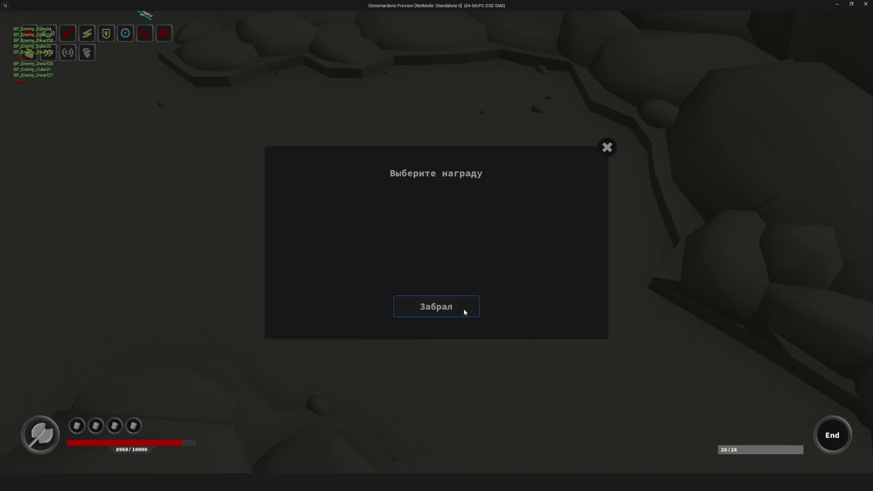
left_click(464, 312)
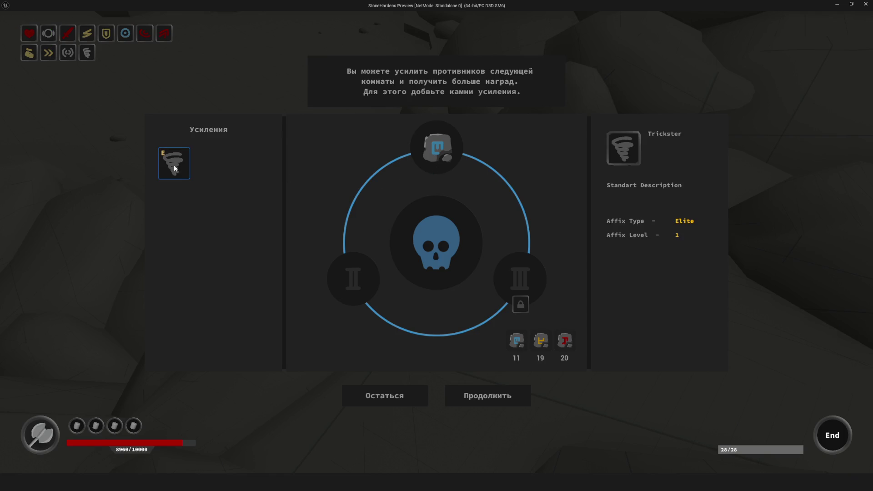
left_click(522, 394)
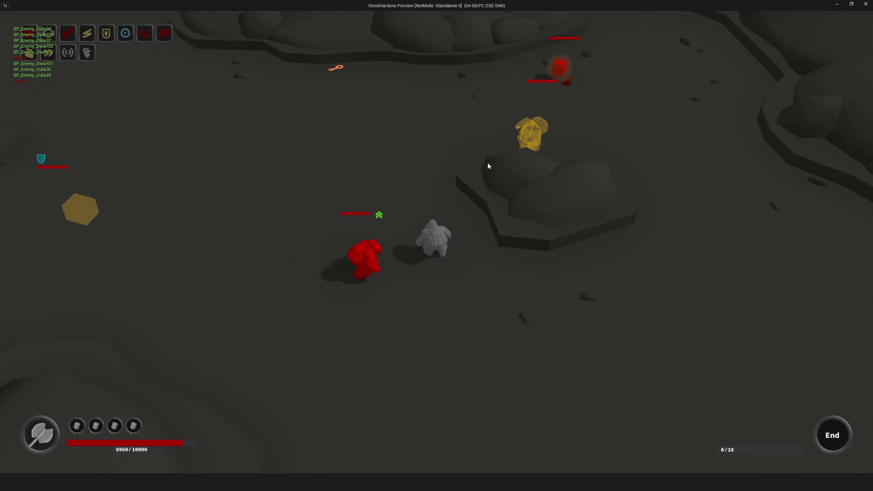
Finish the next room, take its reward, and leave the upgrade screen for the 0/27 room.
key("Tab")
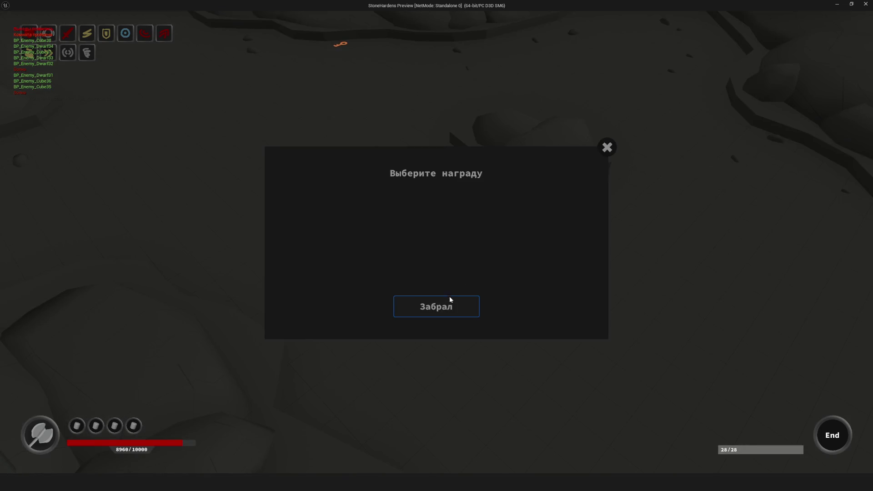
left_click(451, 300)
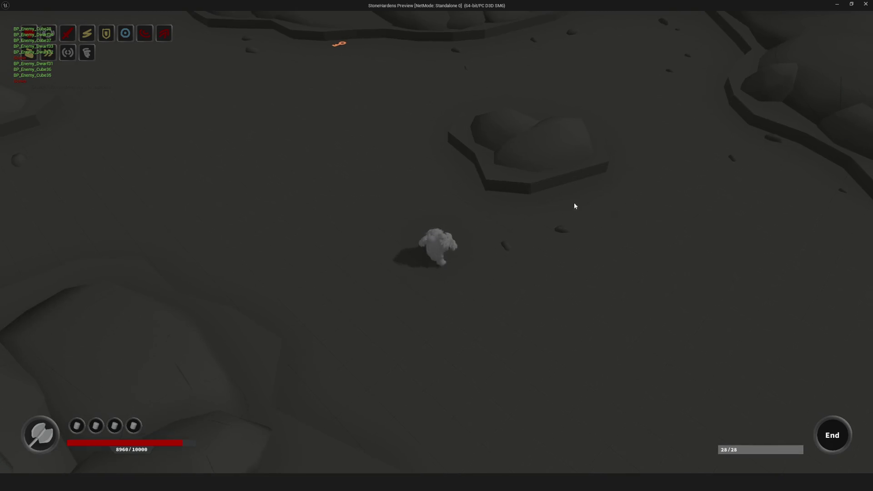
left_click(648, 196)
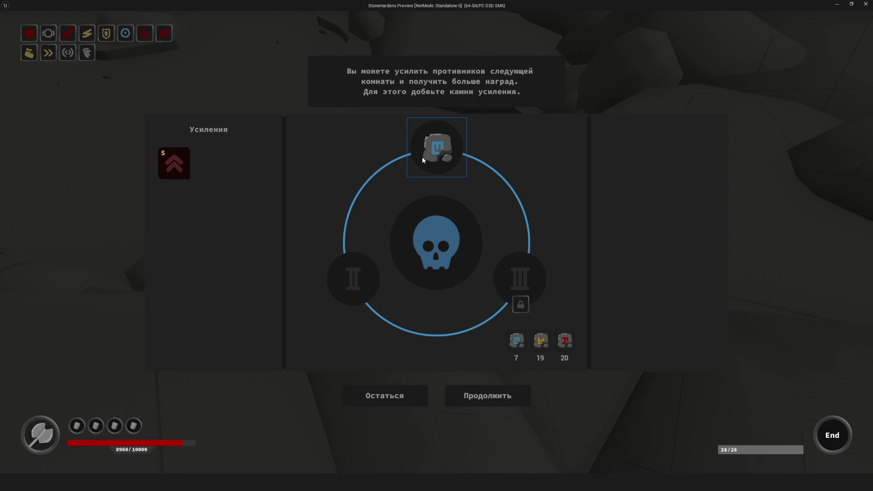
left_click(477, 394)
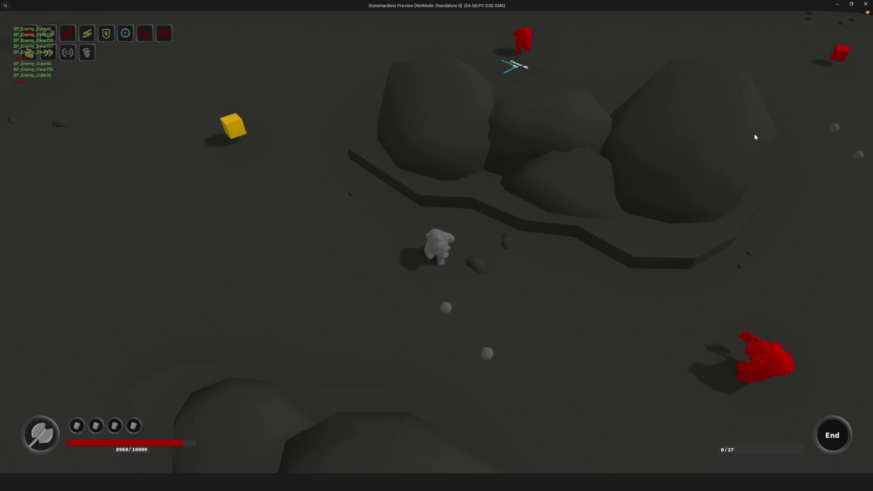
Claim the 27-enemy room reward, add a blue-stone upgrade, continue, and claim the next room's orb.
key("e")
left_click(460, 296)
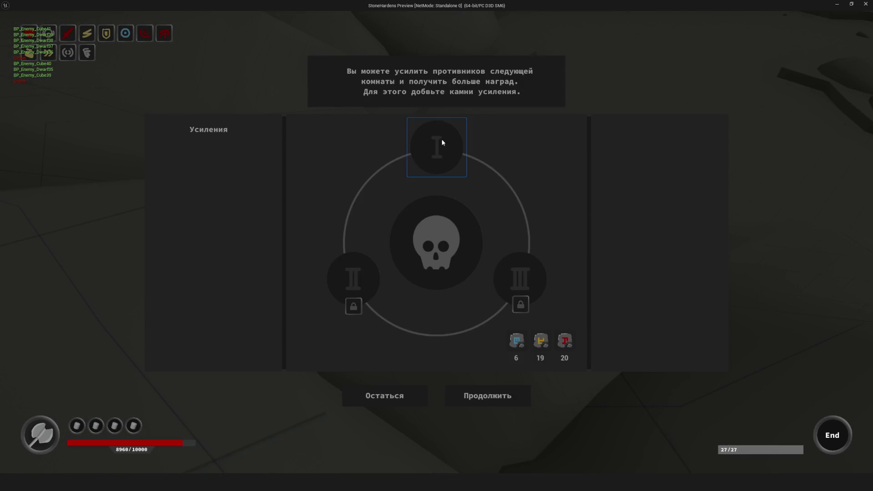
left_click(444, 140)
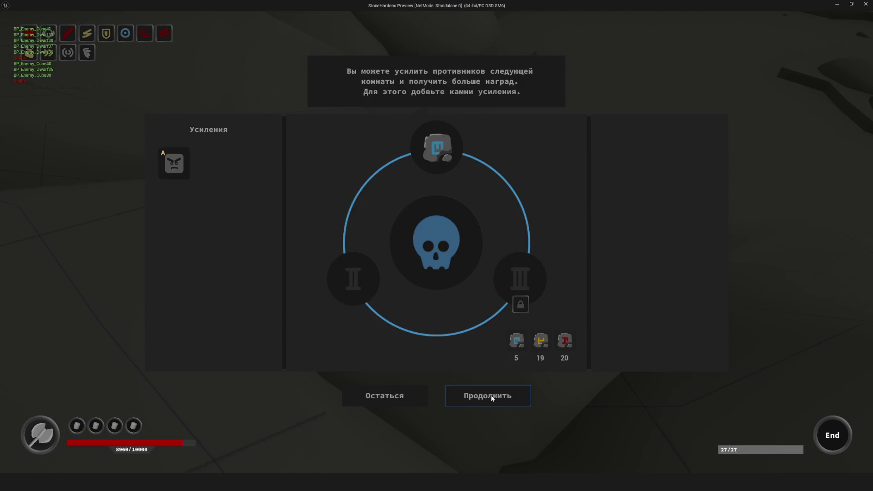
left_click(492, 398)
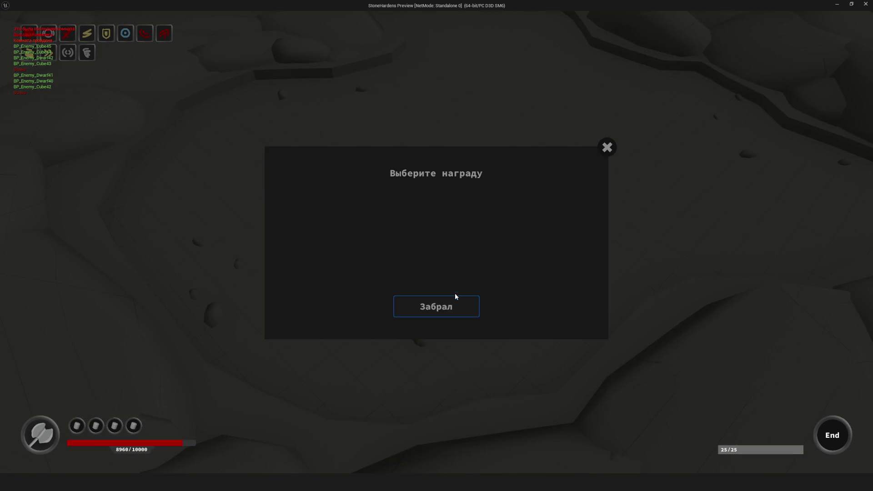
left_click(455, 300)
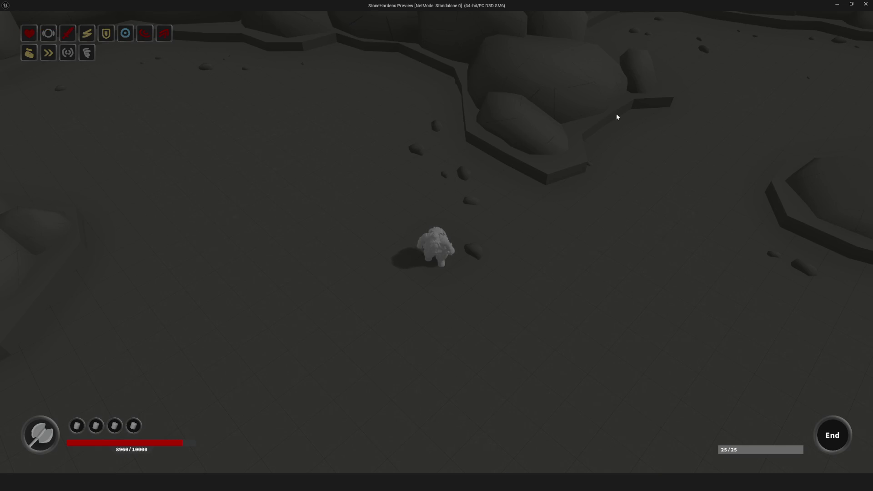
Run the character up-right, up-left, forward and right past the rock wall.
left_click(530, 216)
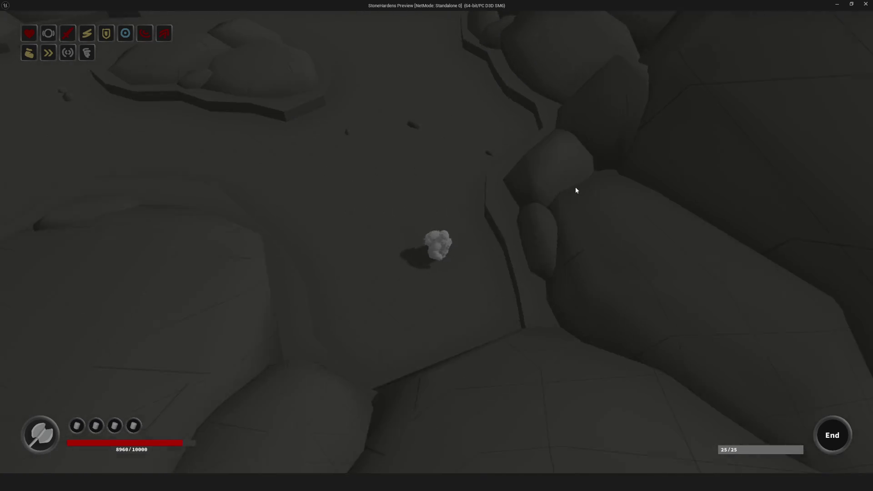
key("w")
key("a")
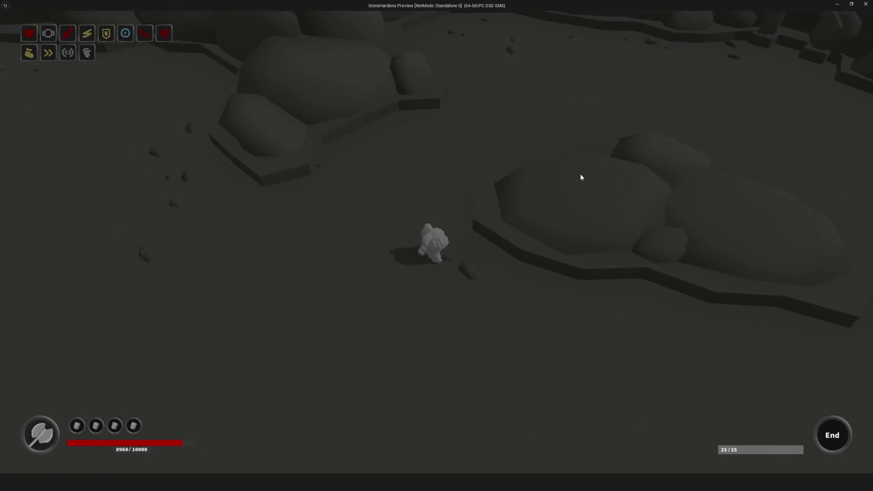
key("a")
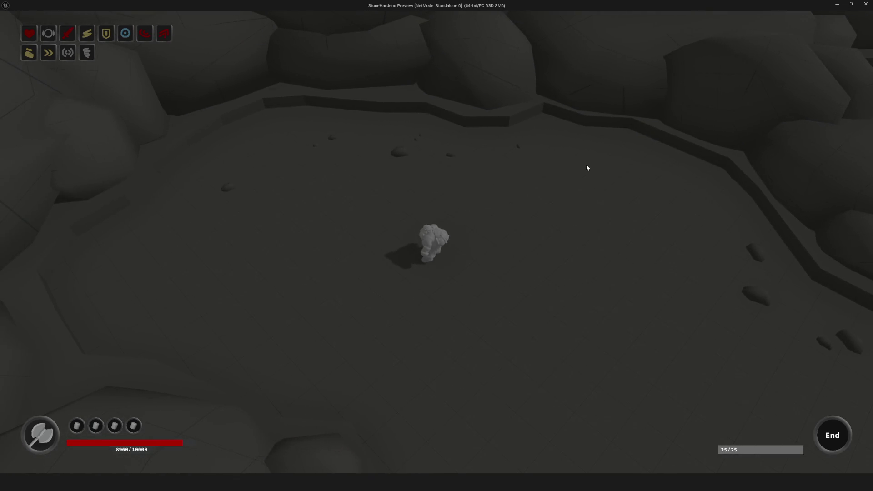
key("w")
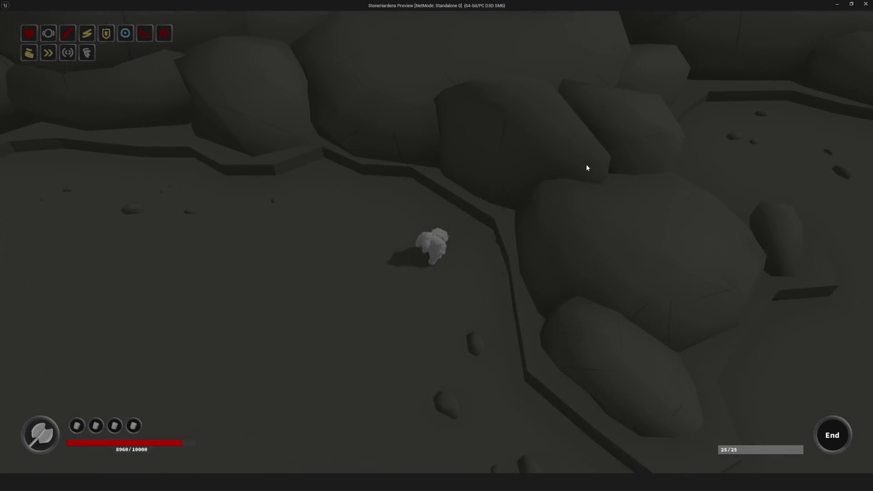
key("w")
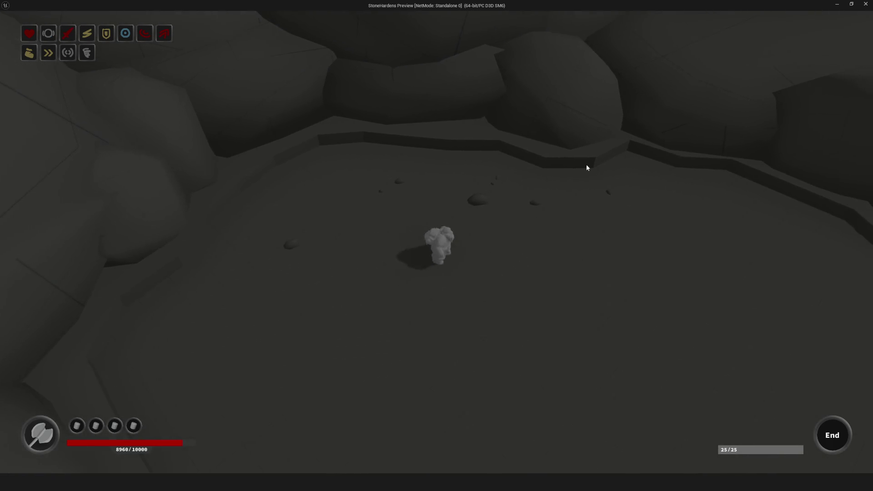
key("d")
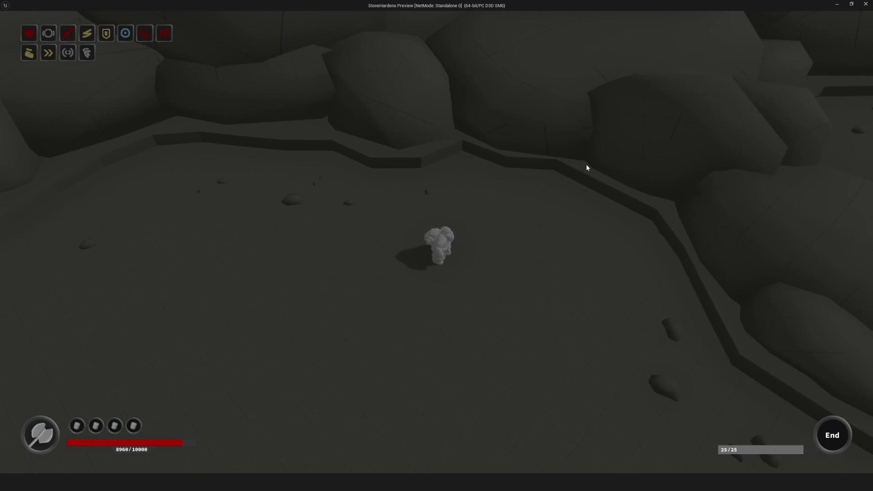
key("d")
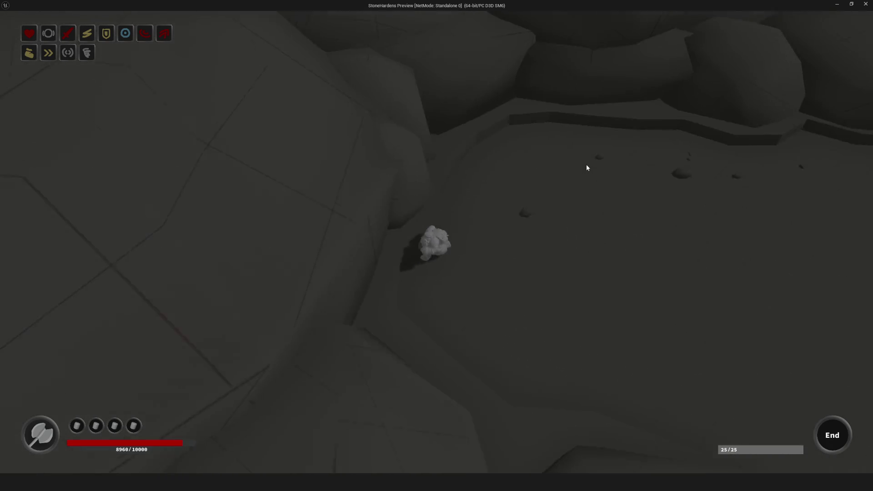
Walk across the open ground past the purple End tile toward the back wall.
key("w")
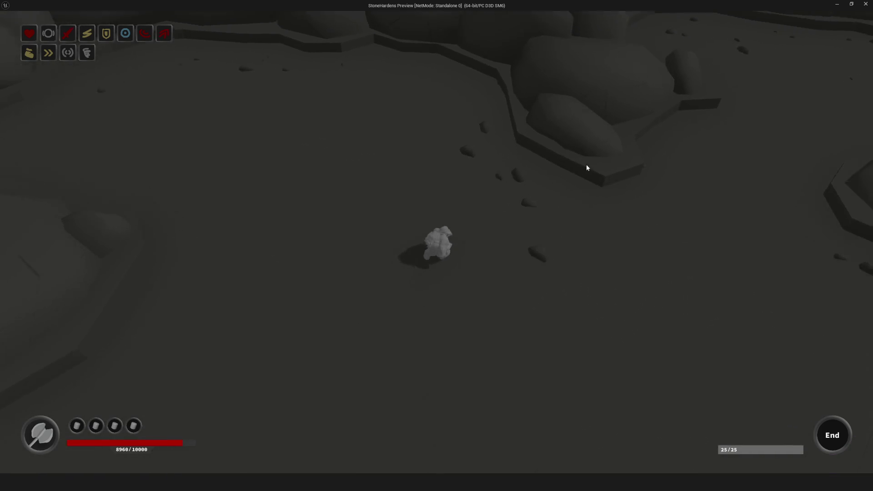
key("a")
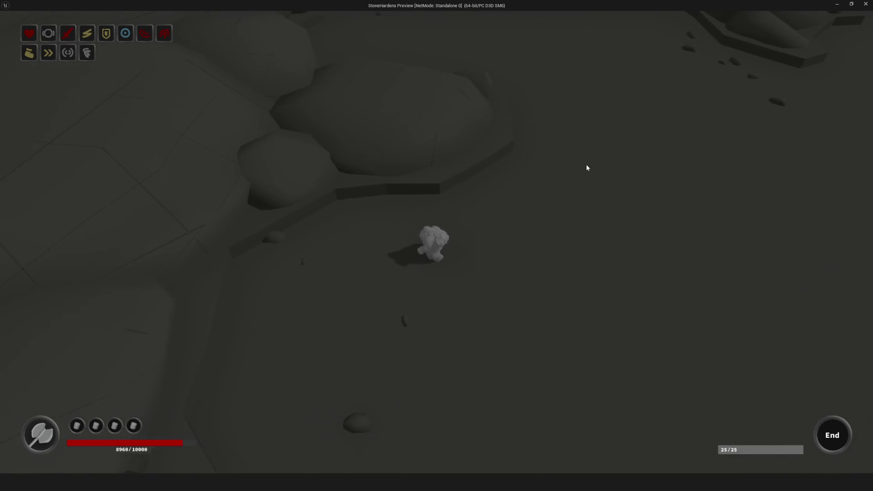
key("d")
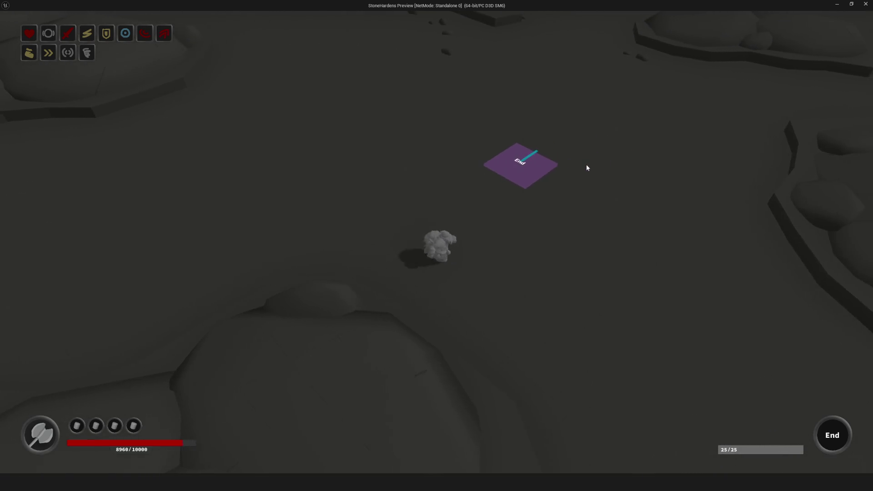
key("s")
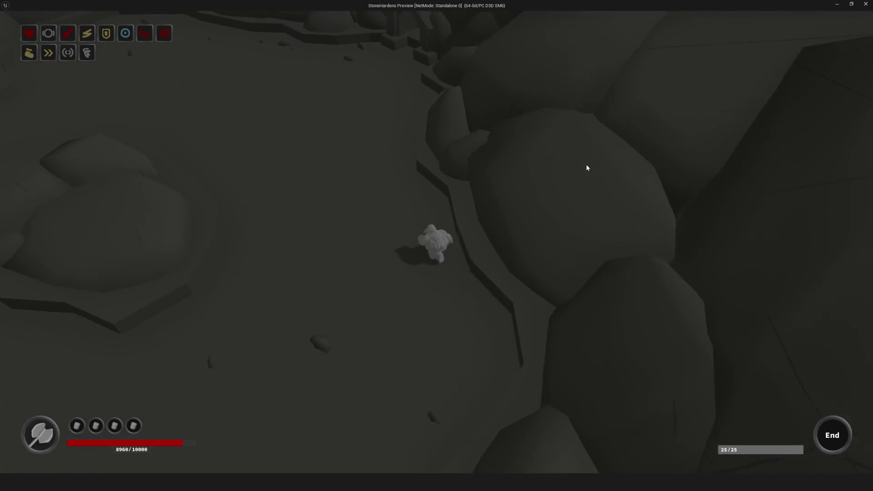
key("s")
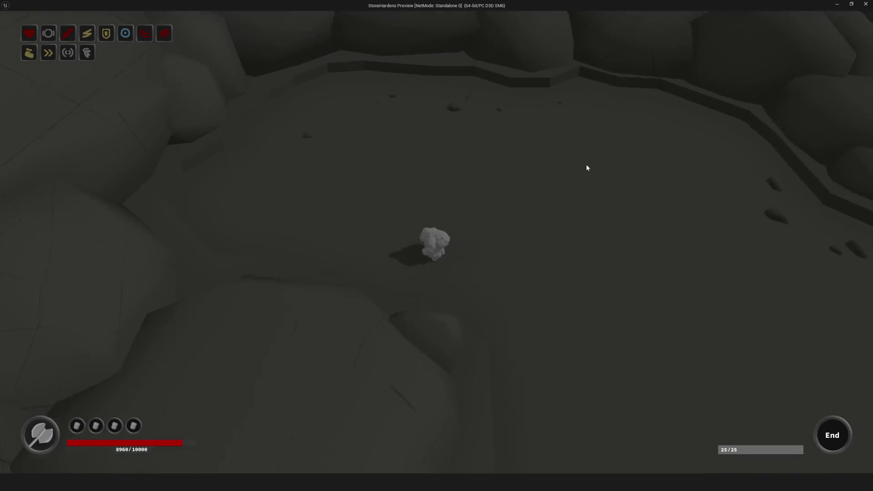
key("w")
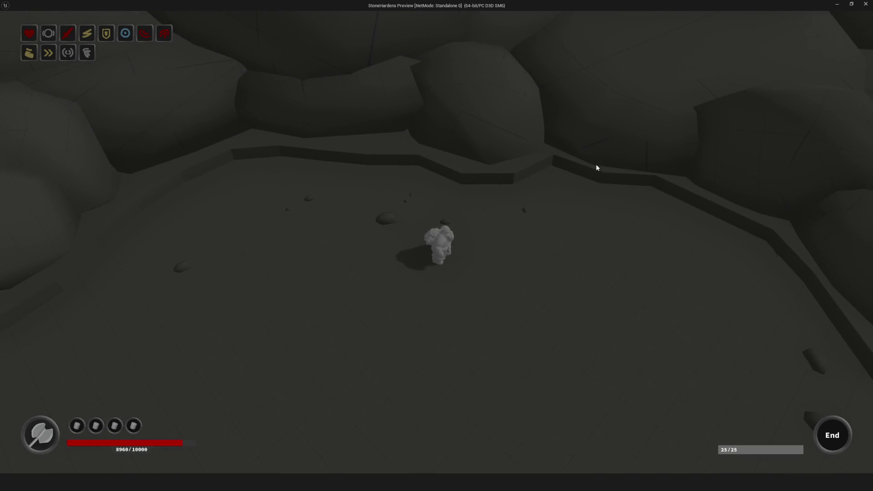